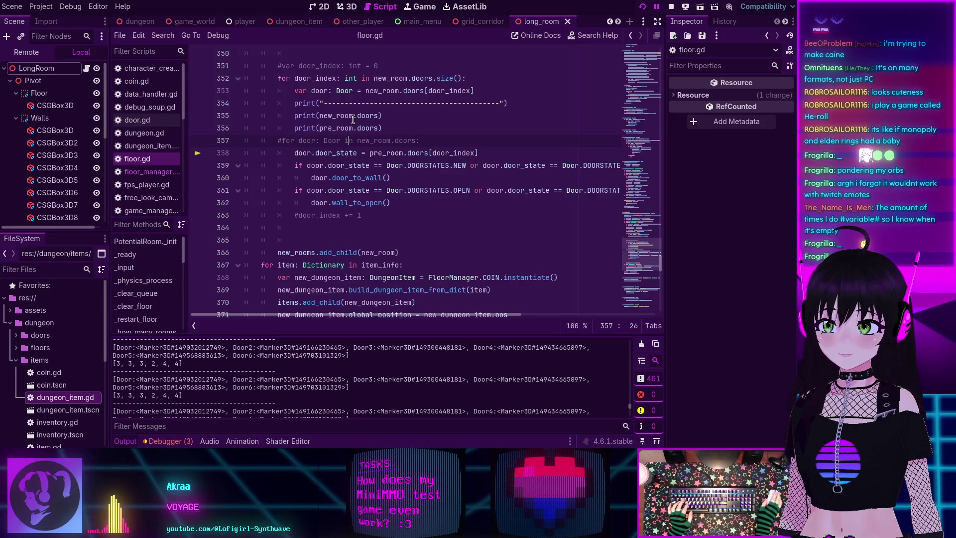
Relaunch the MiniMMO game with F5 and join through to the 3D game world.
scroll(350, 120, "up", 2)
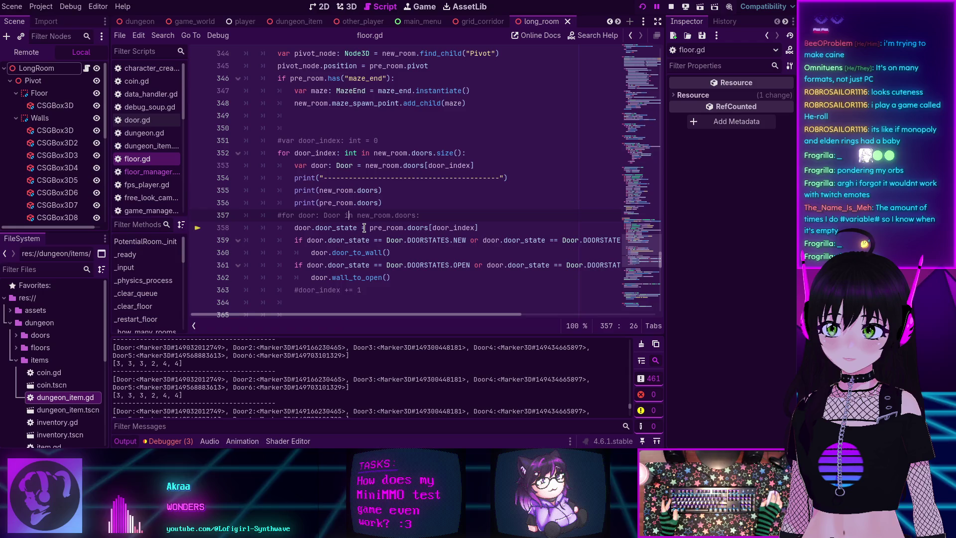
scroll(313, 158, "up", 4)
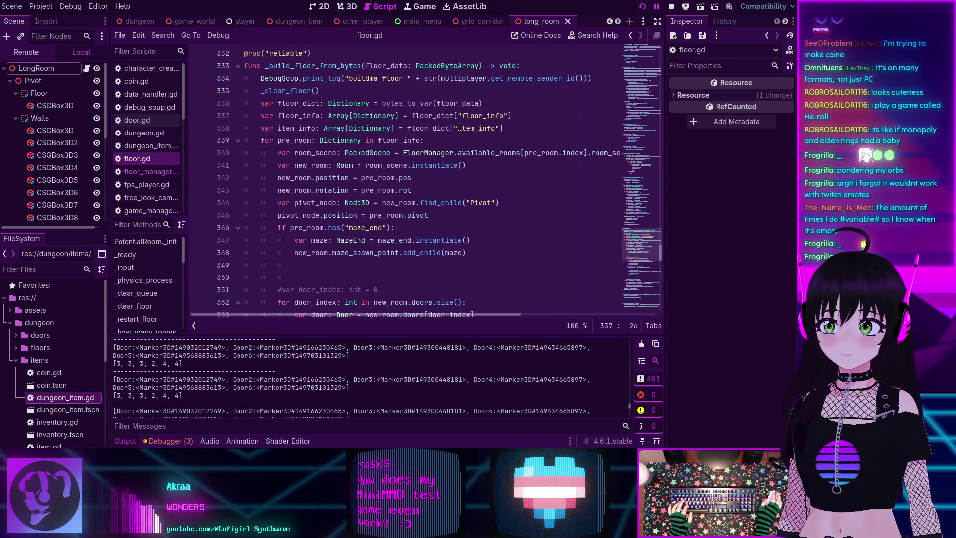
mouse_move(546, 155)
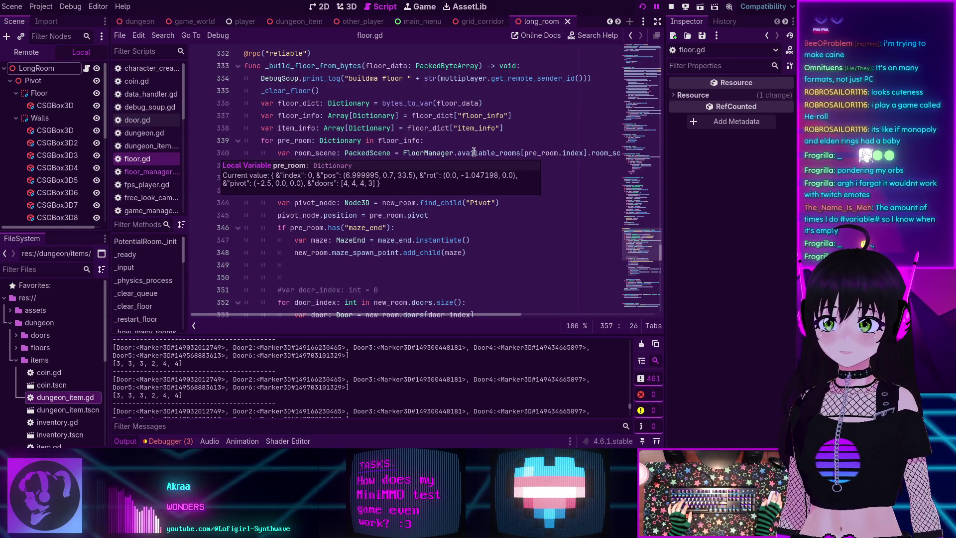
mouse_move(304, 180)
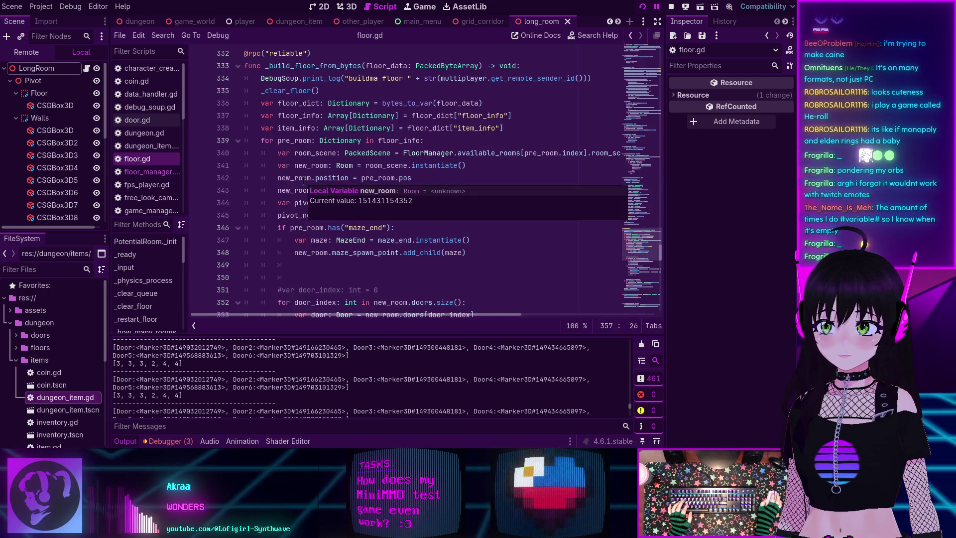
scroll(304, 181, "down", 5)
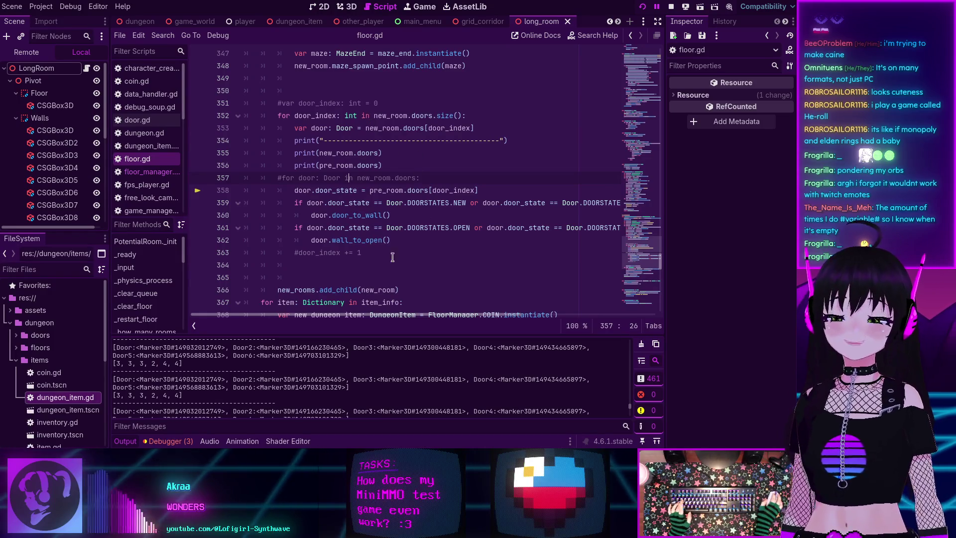
mouse_move(360, 317)
left_mouse_down()
mouse_move(387, 317)
mouse_move(336, 317)
left_mouse_up()
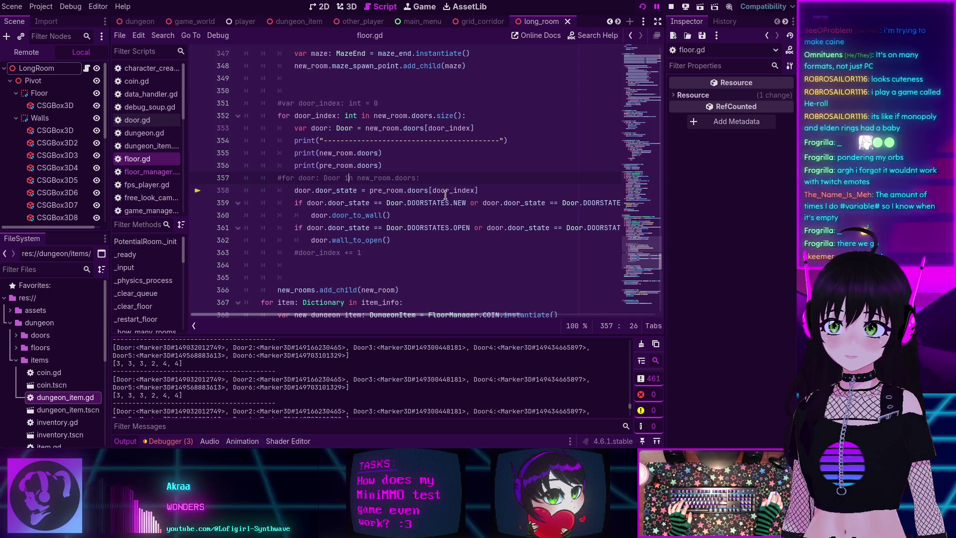
mouse_move(448, 193)
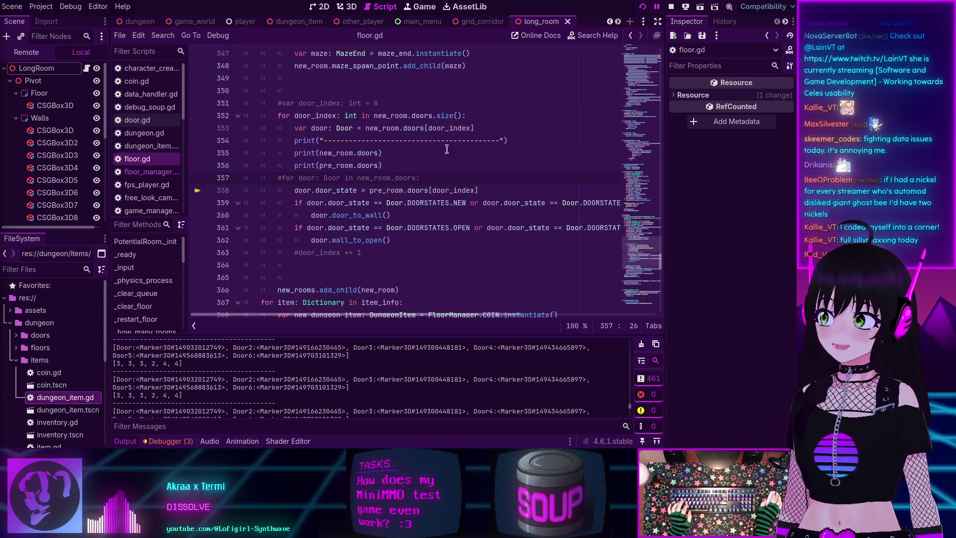
mouse_move(344, 199)
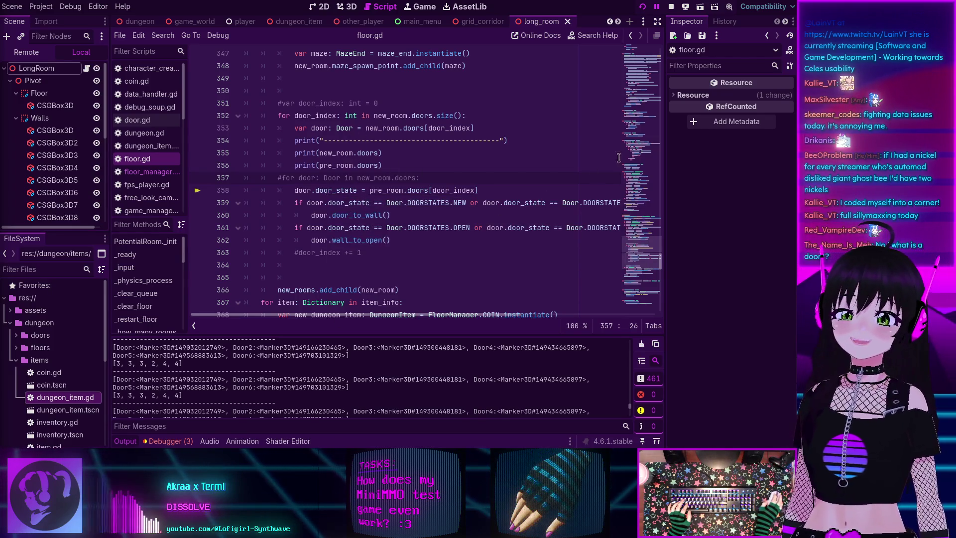
key("F5")
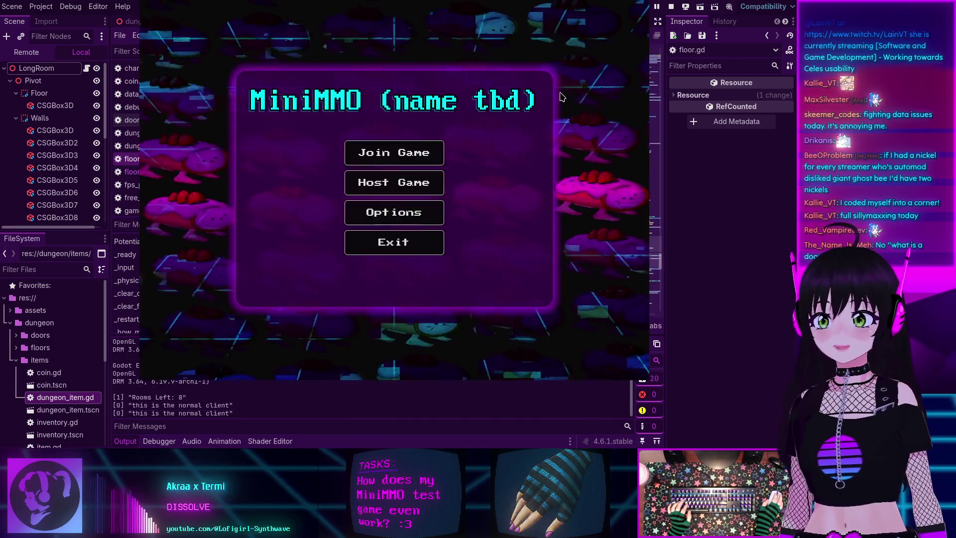
left_click(404, 159)
left_click(475, 334)
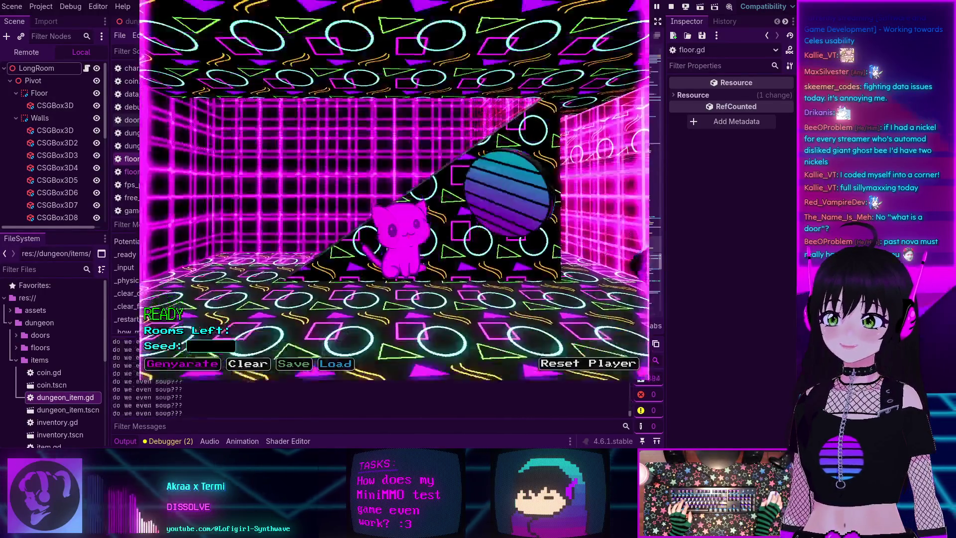
Walk the cat through the doorway into the corridor, save the floor, then stop the game.
key("w")
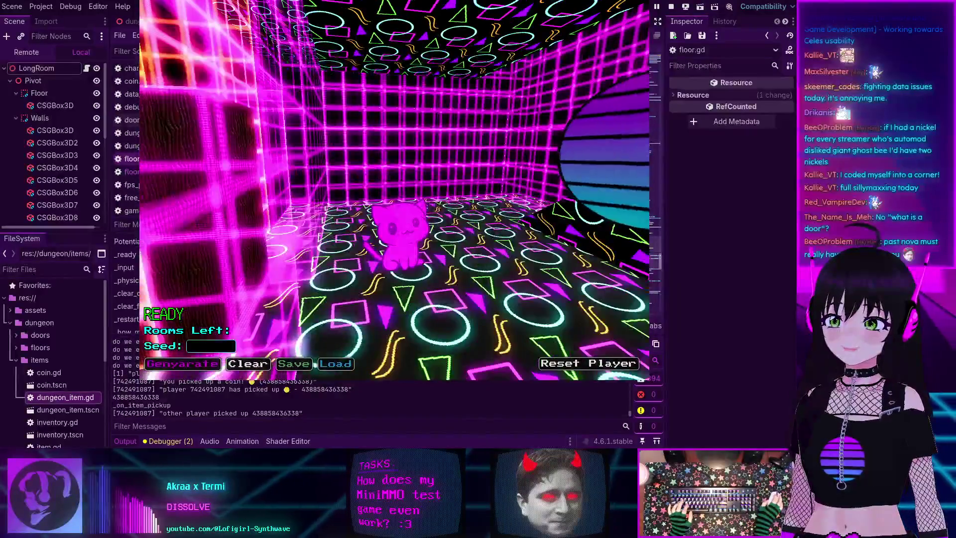
key("w")
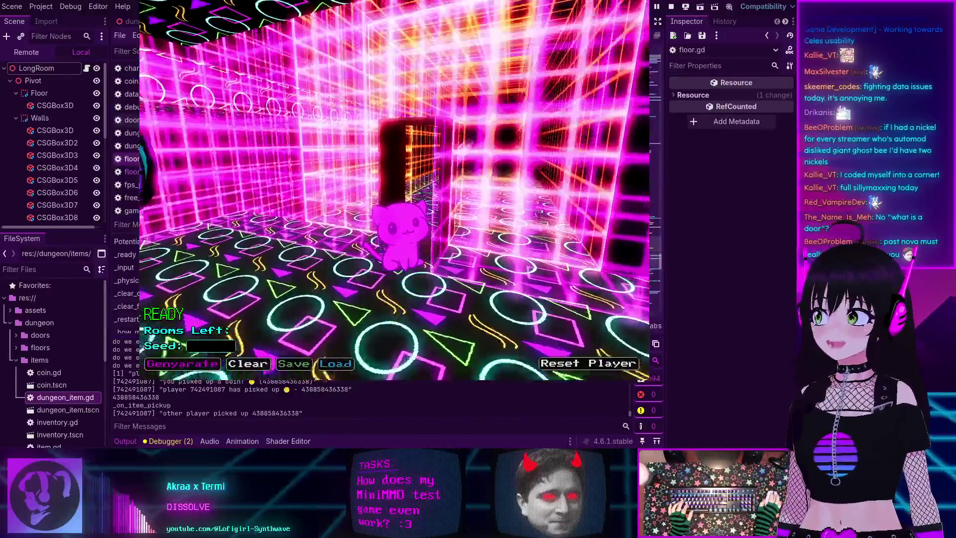
key("w")
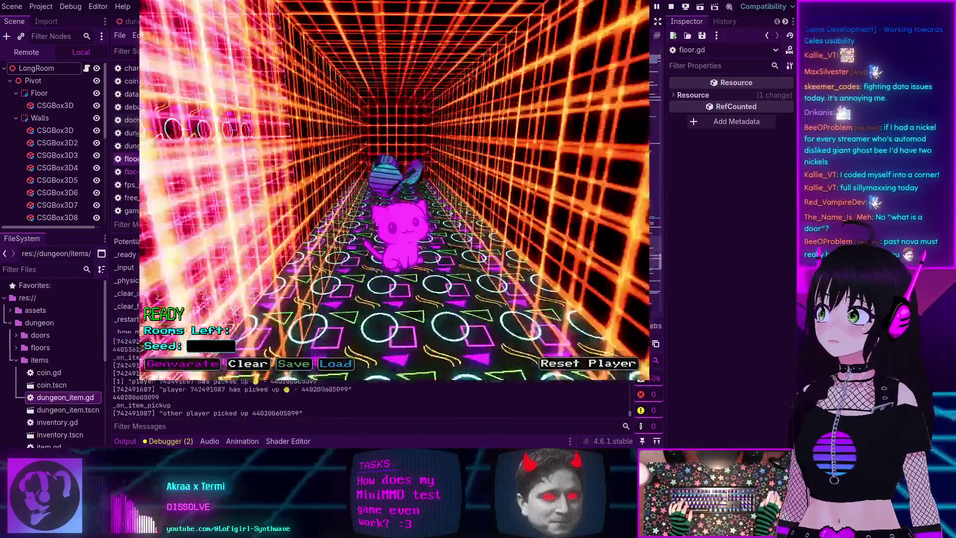
key("w")
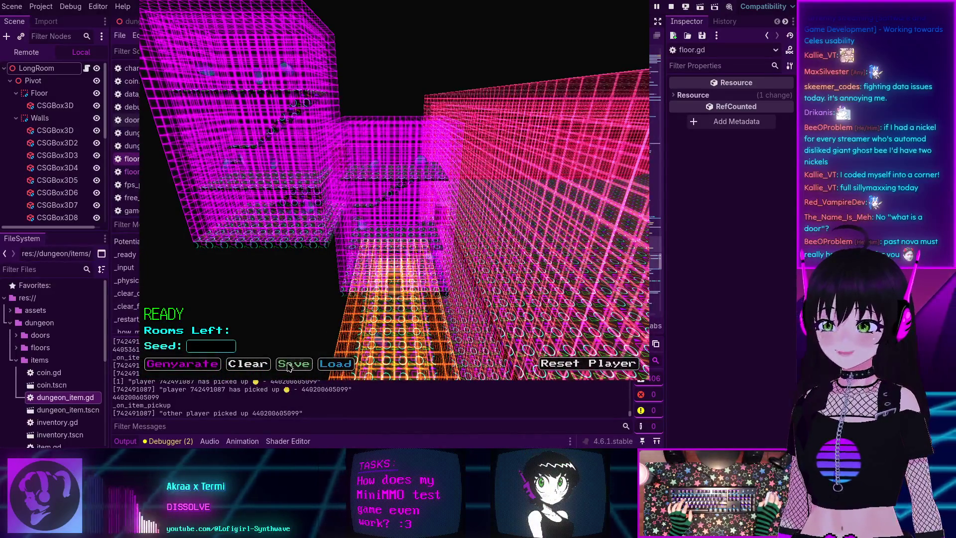
left_click(289, 366)
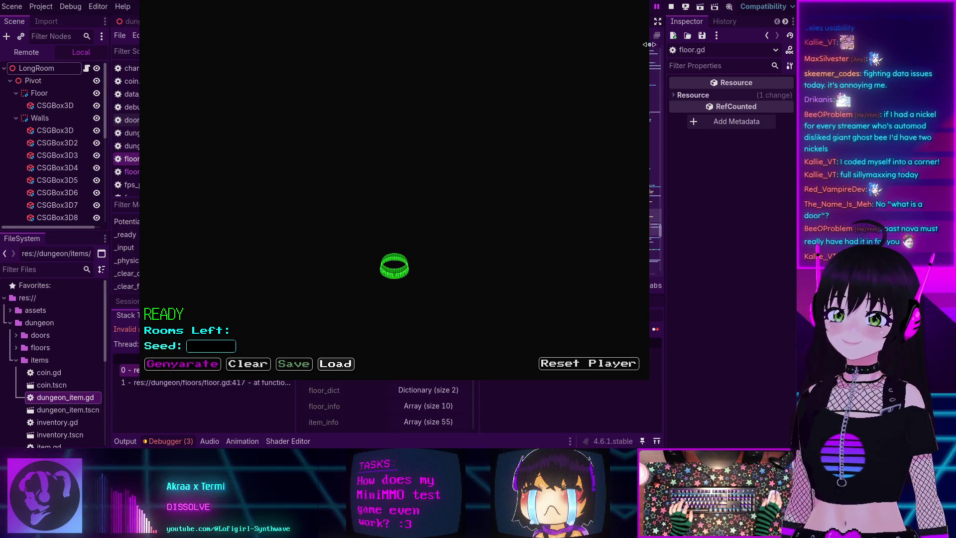
left_click(670, 6)
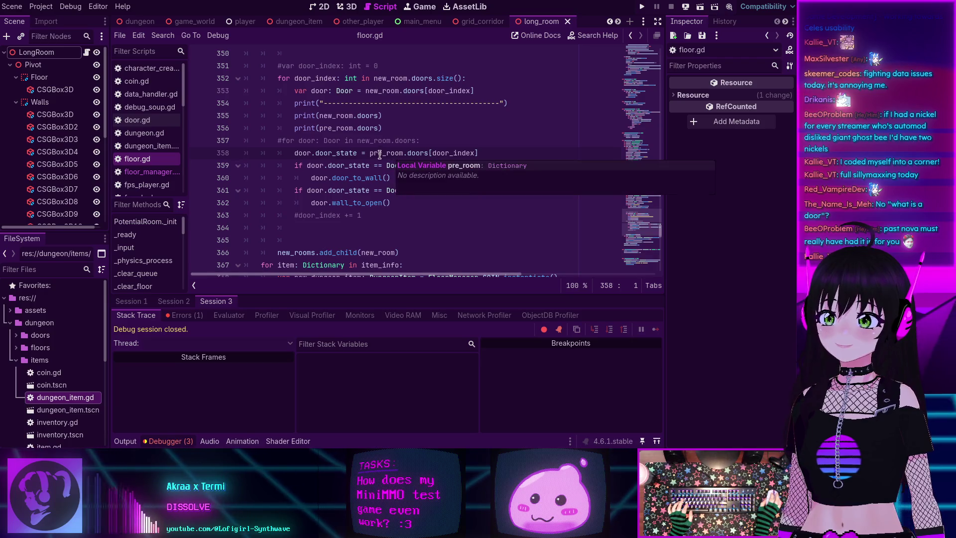
mouse_move(378, 204)
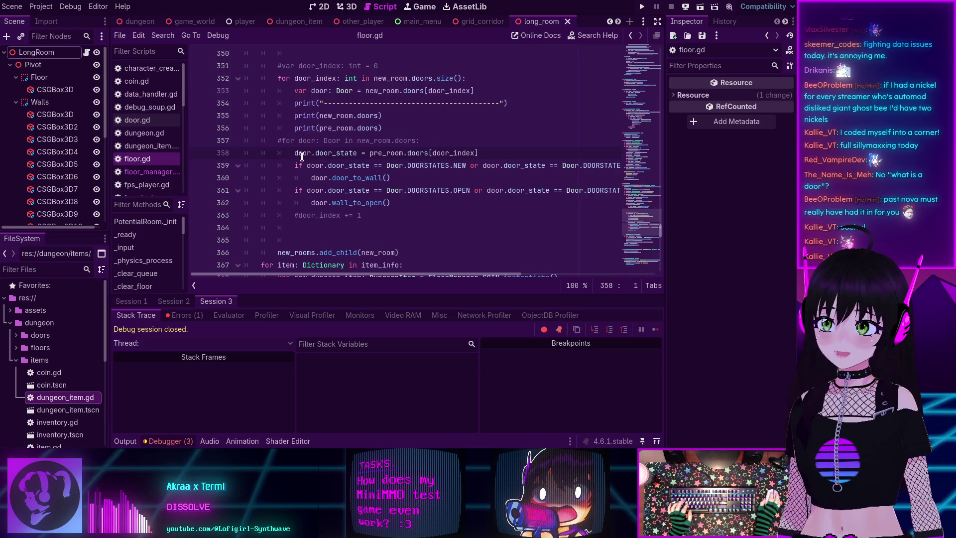
mouse_move(313, 153)
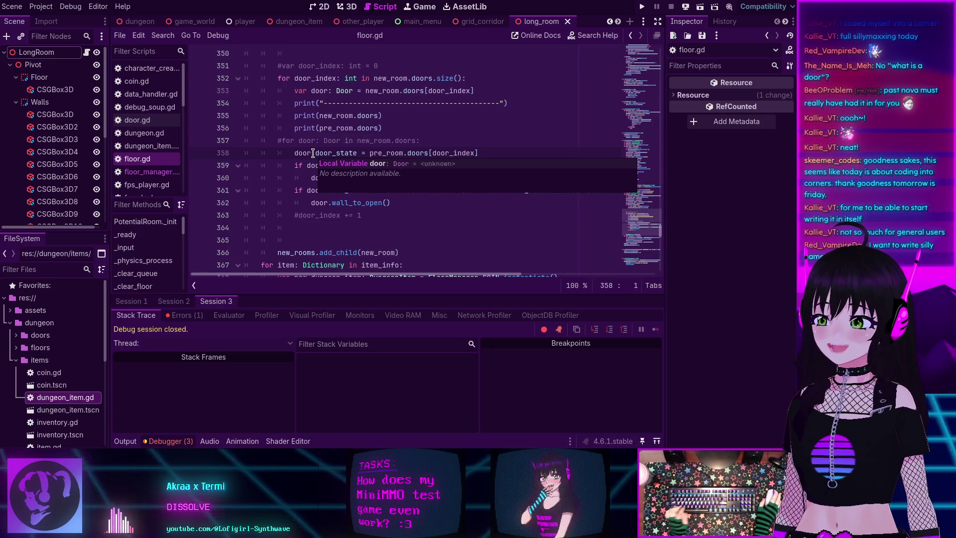
left_click(397, 212)
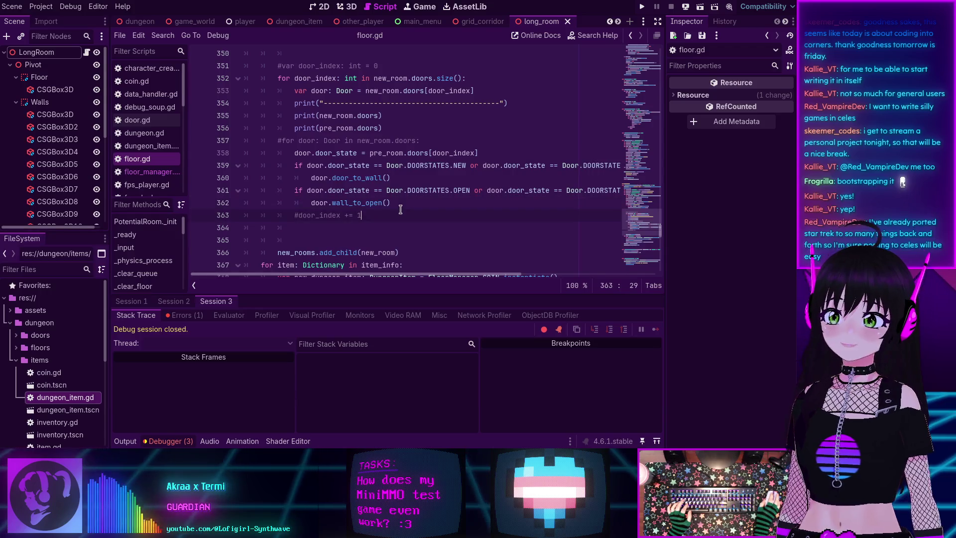
mouse_move(401, 197)
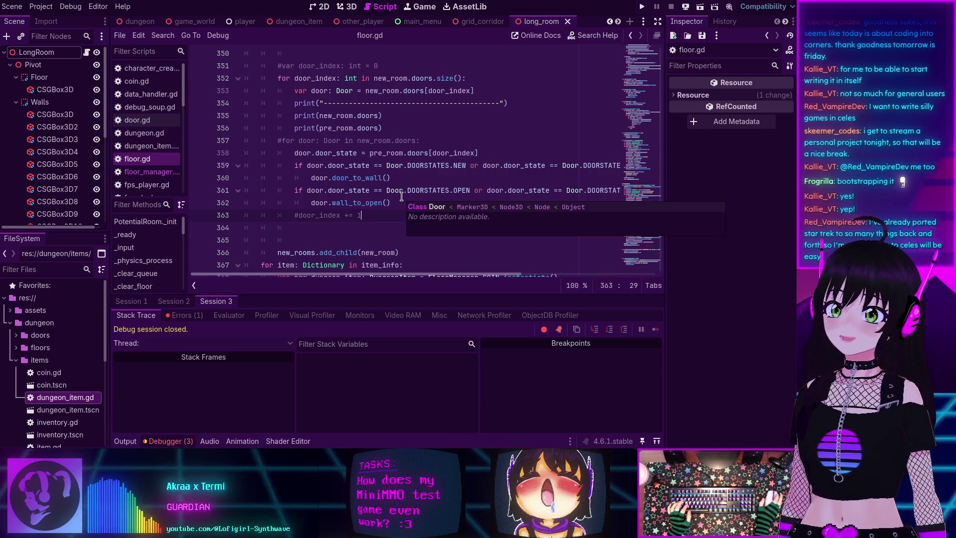
left_click(406, 202)
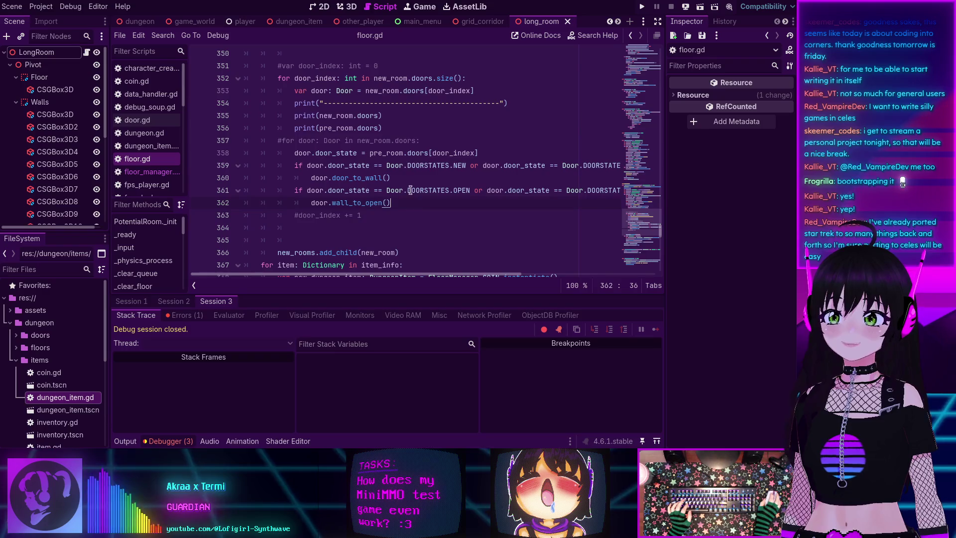
left_click(125, 441)
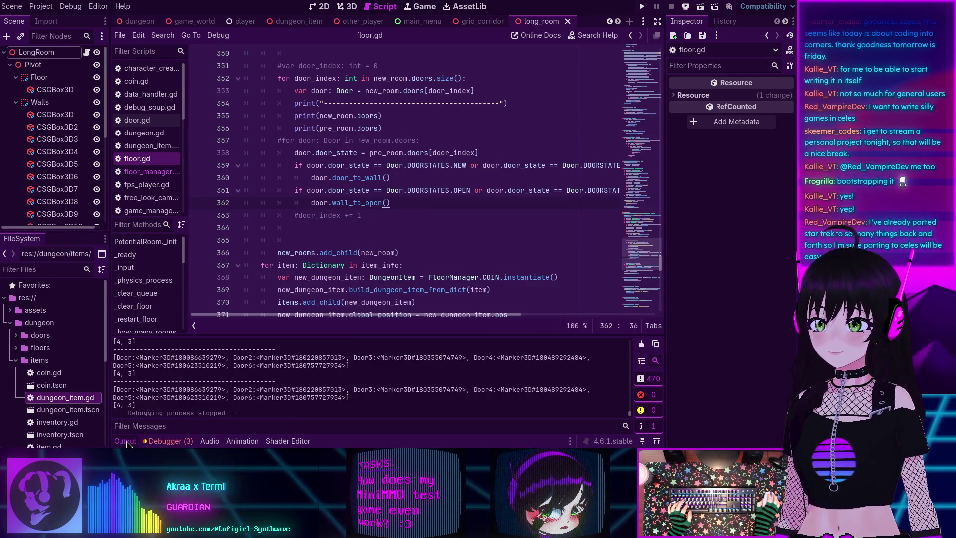
left_click(125, 441)
left_click(297, 125)
left_click(291, 128)
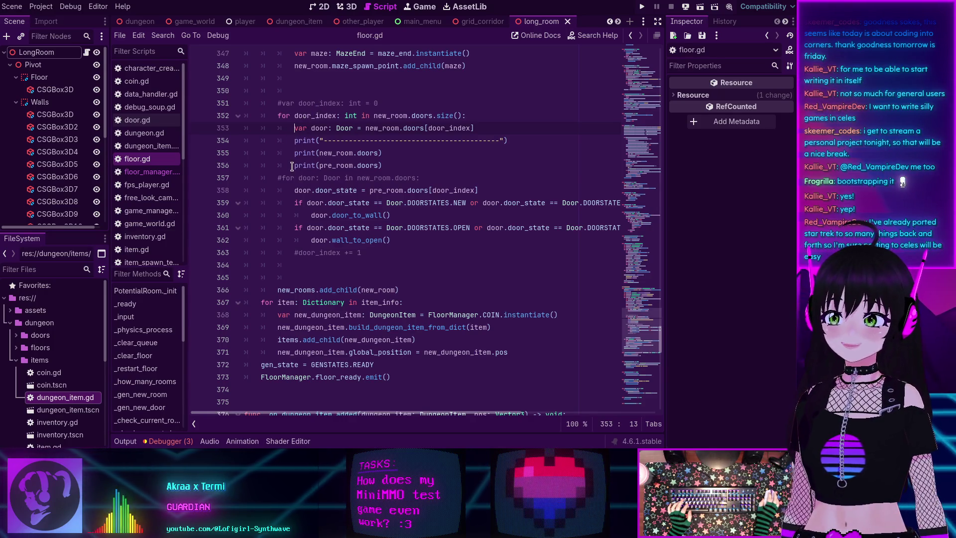
key("Up")
key("Up")
key("Up")
key("Up")
key("Up")
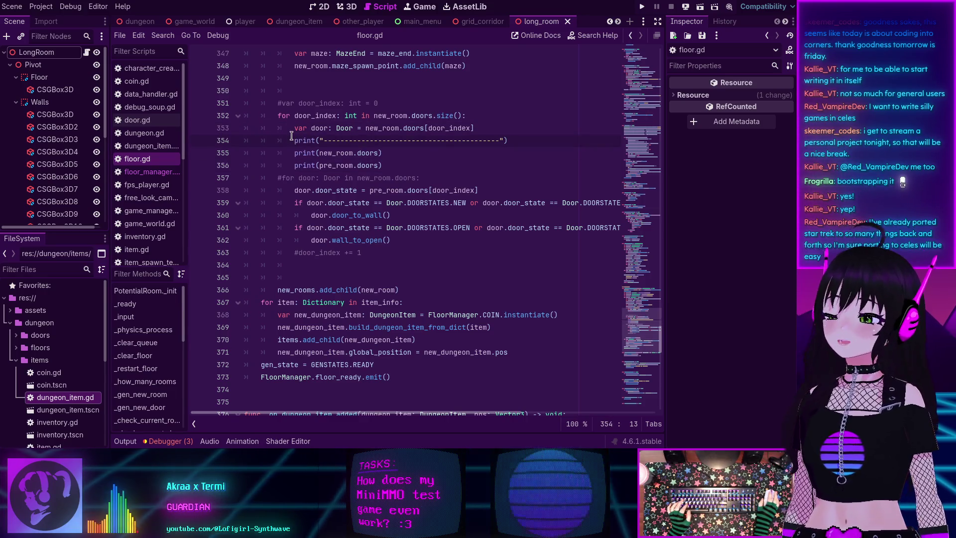
mouse_move(298, 141)
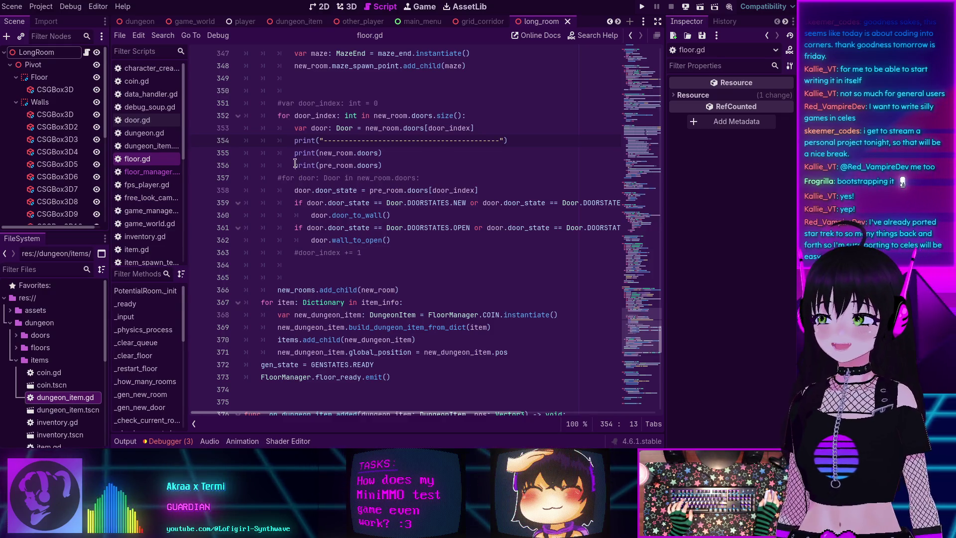
mouse_move(294, 164)
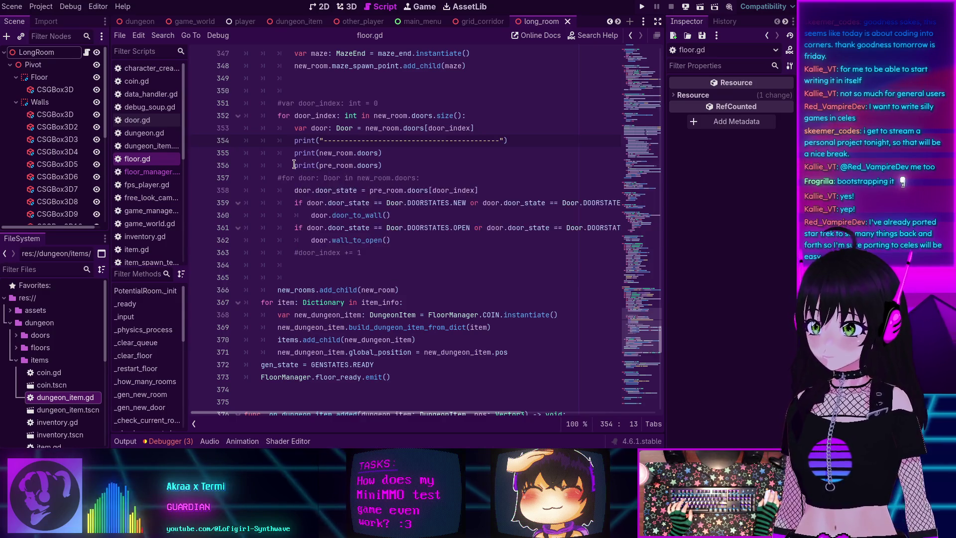
left_click(384, 152)
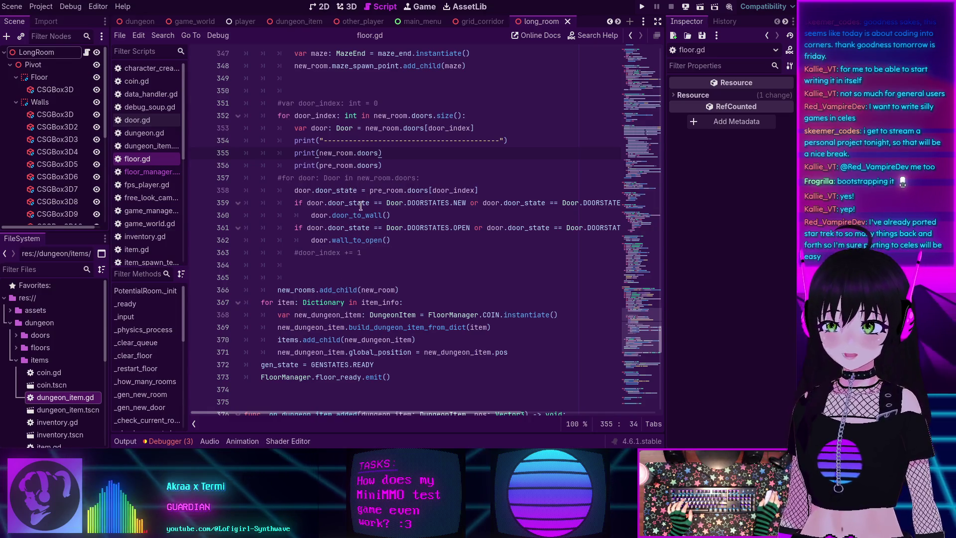
double_click(303, 190)
double_click(336, 190)
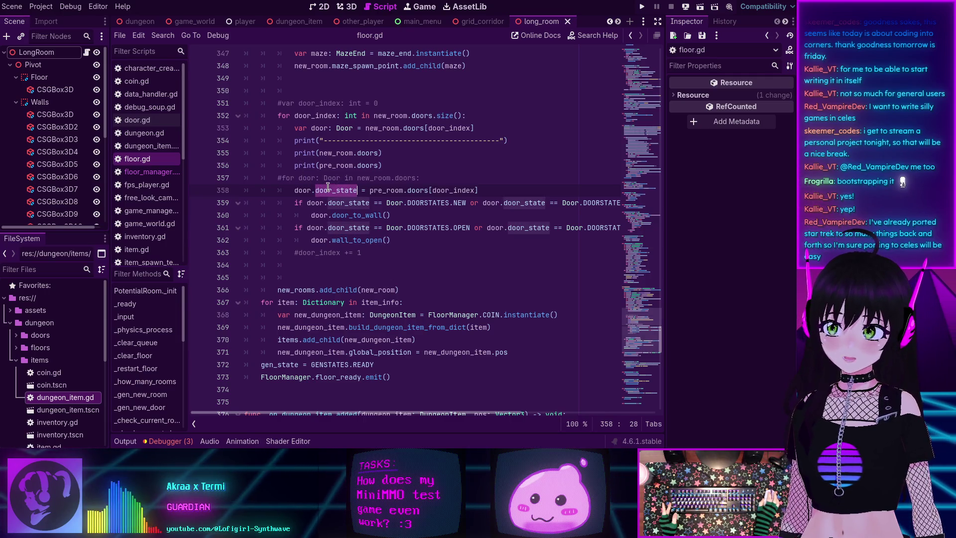
left_click(402, 191)
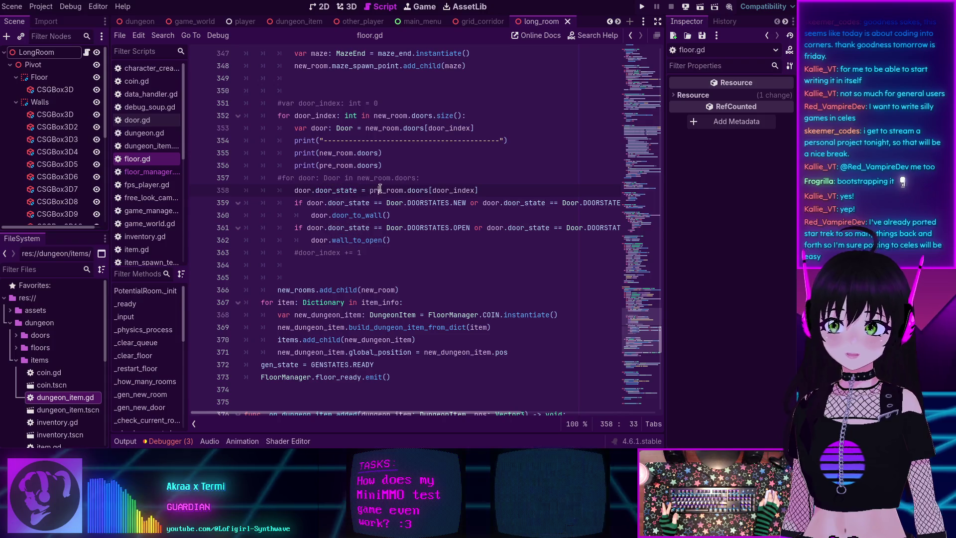
left_click(447, 190)
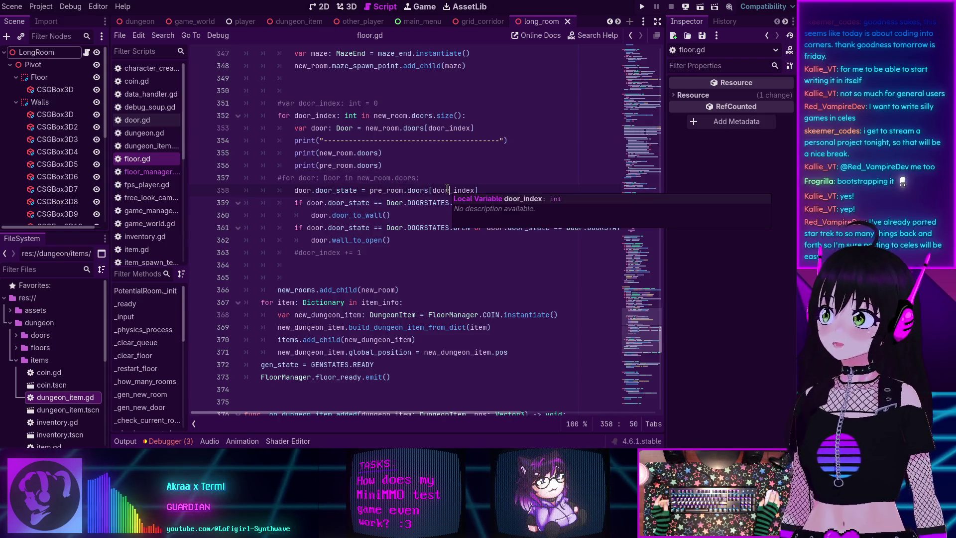
double_click(384, 192)
mouse_move(384, 191)
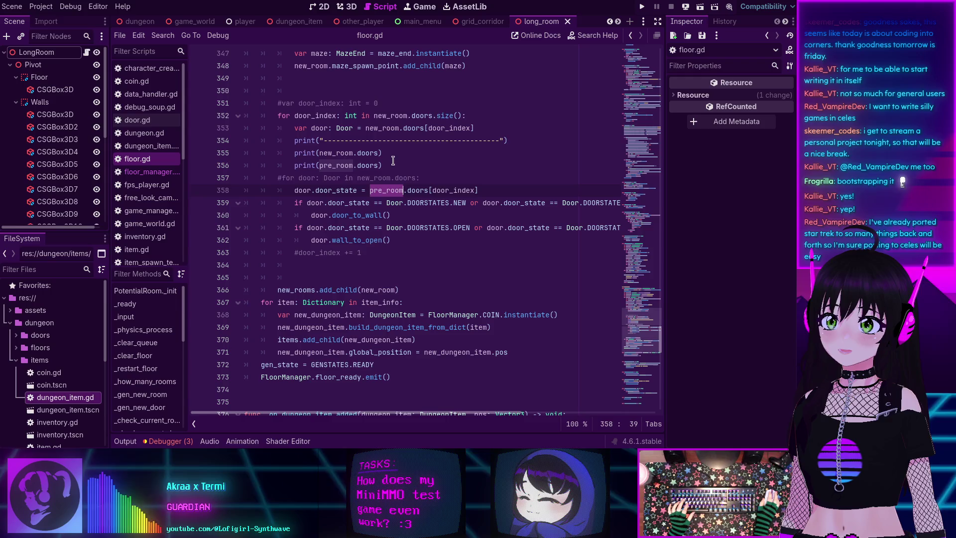
double_click(447, 191)
mouse_move(447, 190)
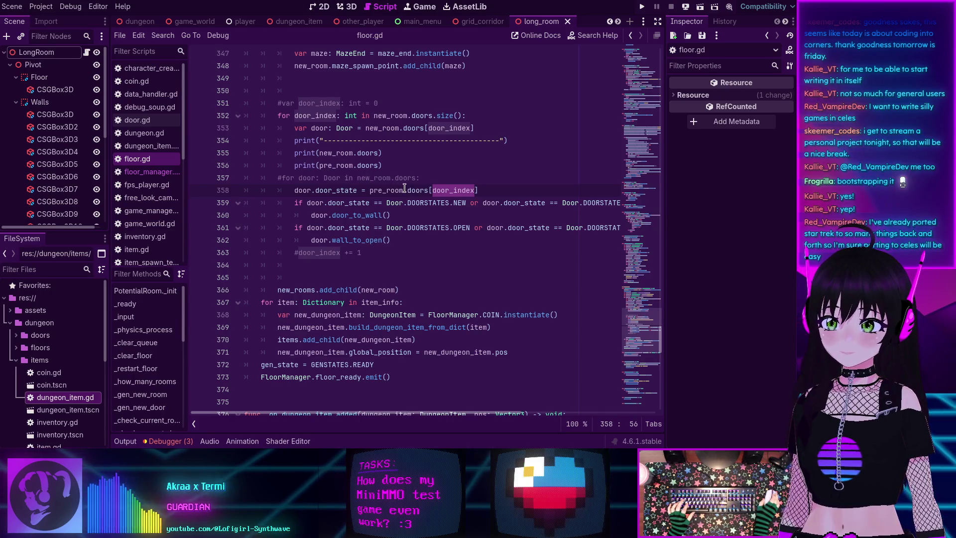
Insert a new line after line 357 in floor.gd, just above the door_state assignment.
scroll(404, 188, "up", 18)
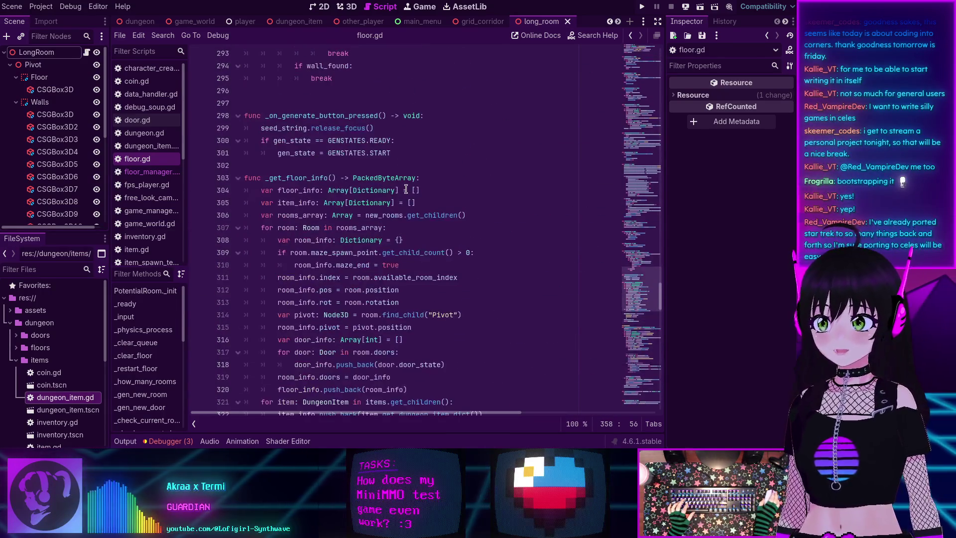
scroll(405, 189, "down", 13)
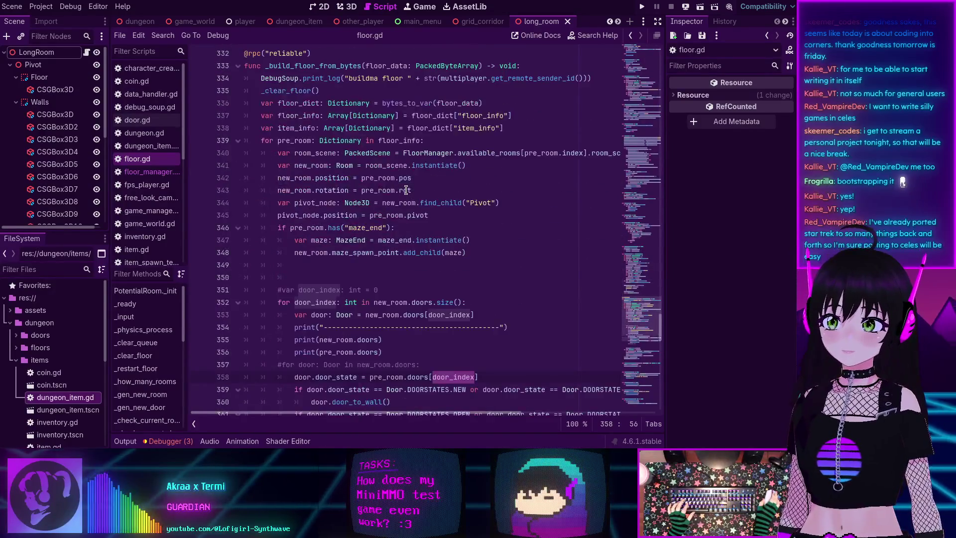
scroll(406, 189, "down", 4)
scroll(390, 190, "down", 1)
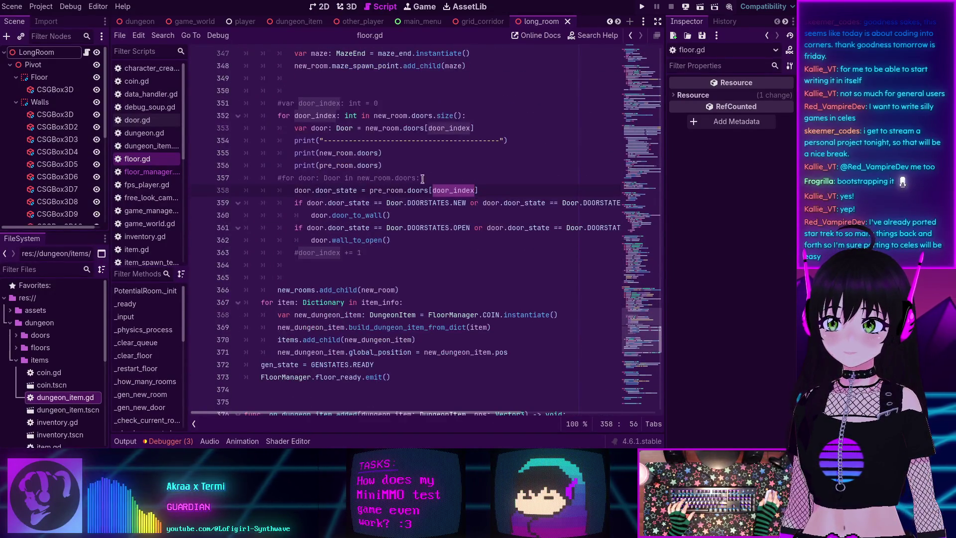
left_click(454, 175)
key("Return")
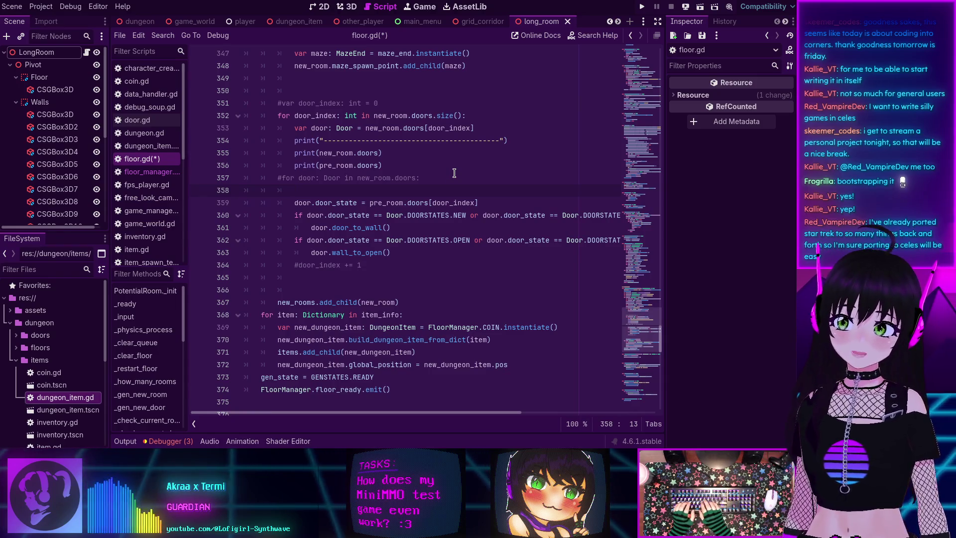
Write 'if pre_room.doors.has(door_index):' on line 358.
type("if ")
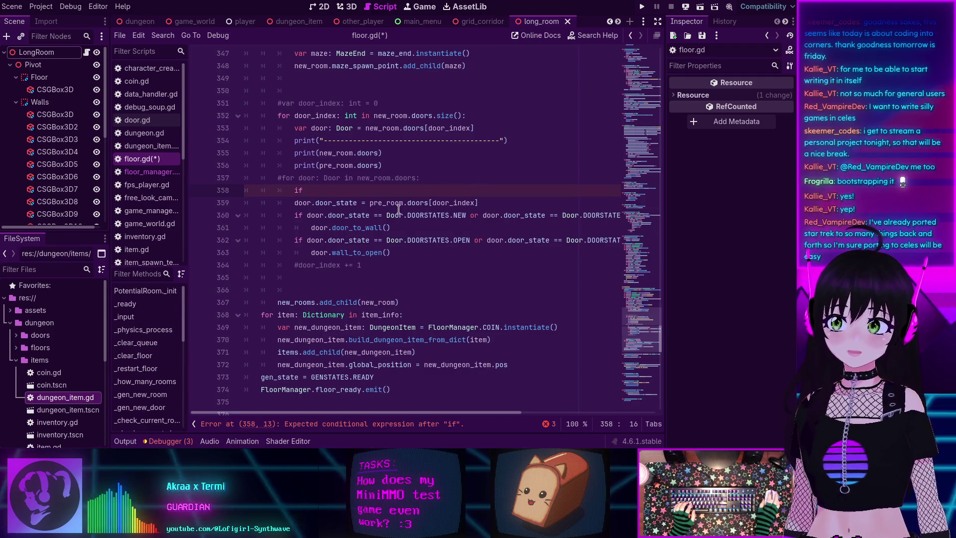
type("pre_room.doors[")
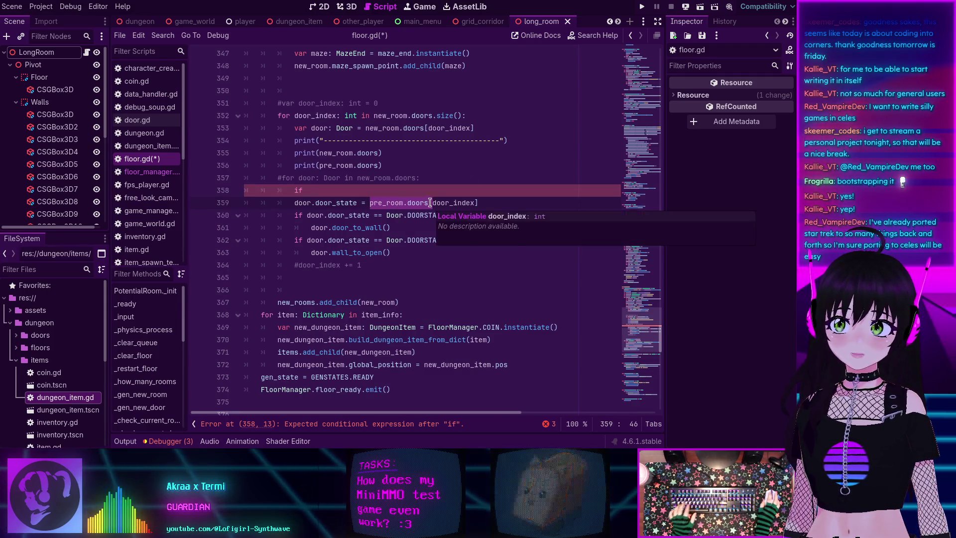
key("BackSpace")
type(".has(d")
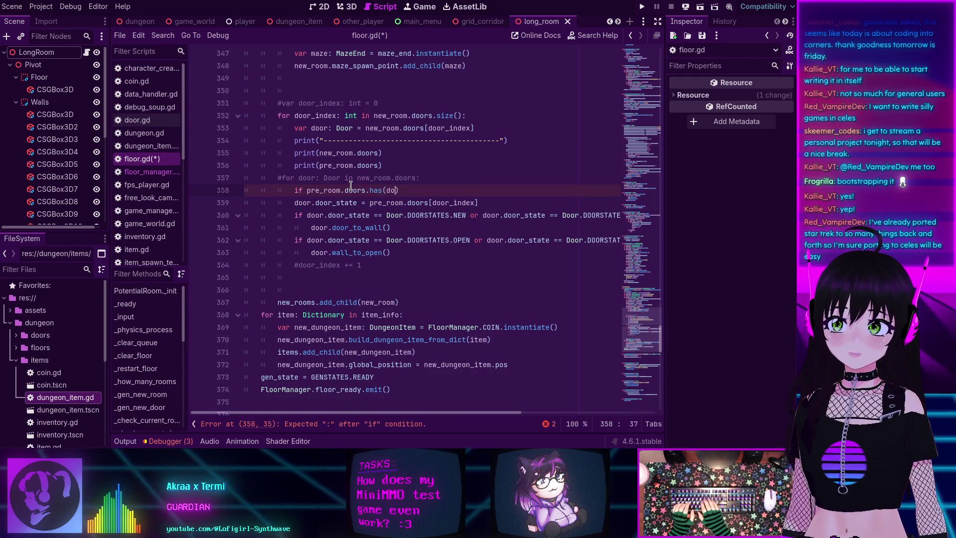
type("oor_index)")
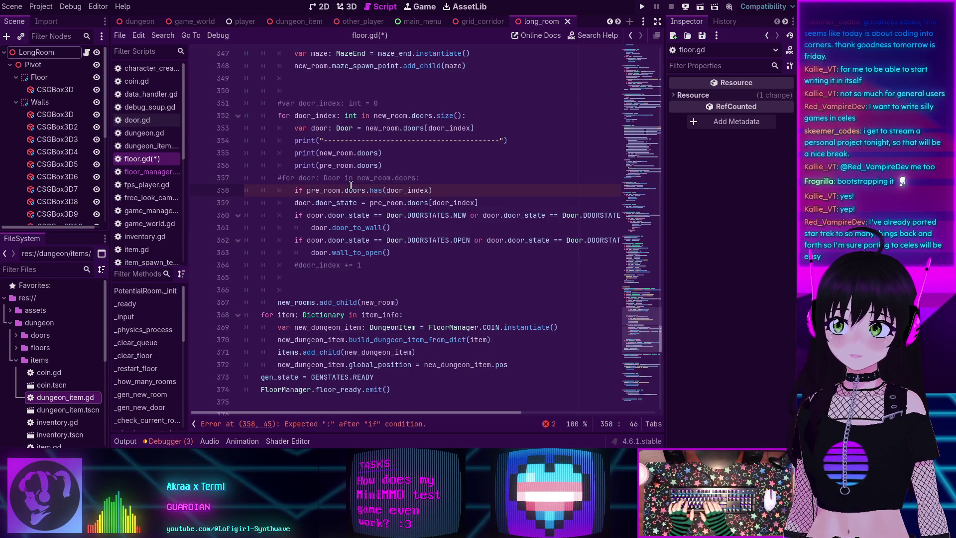
type(":")
Indent the door-state lines under the new condition and review the resulting script warnings.
left_click(440, 248, "shift")
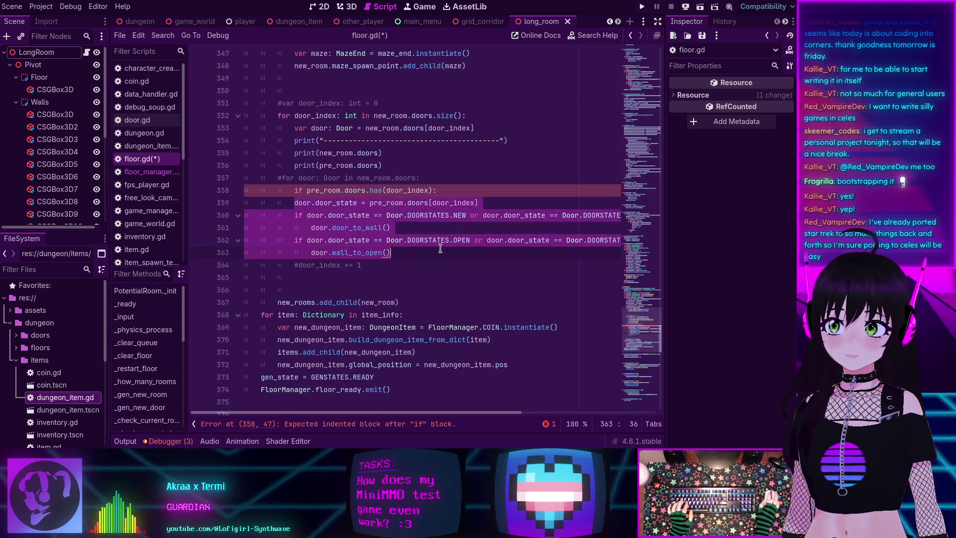
key("Tab")
key("Left")
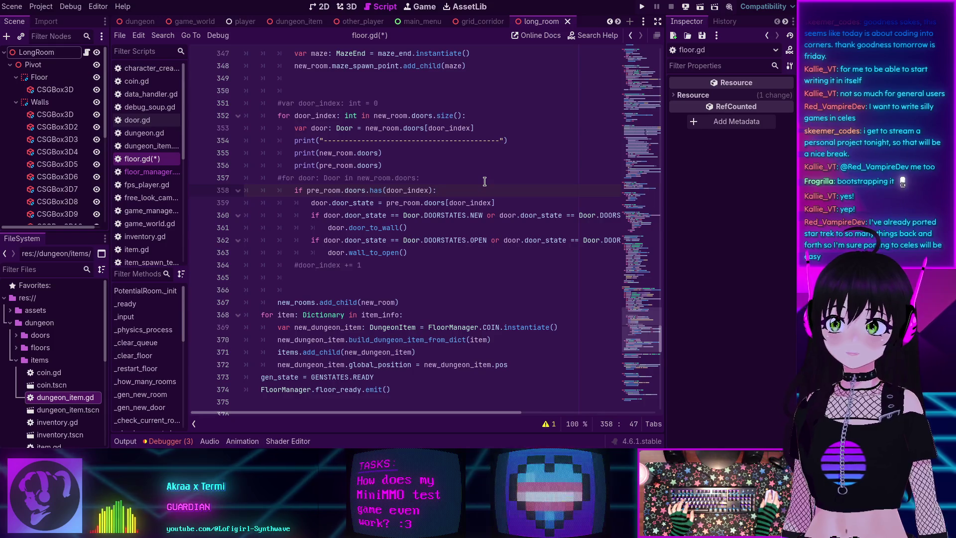
left_click(548, 424)
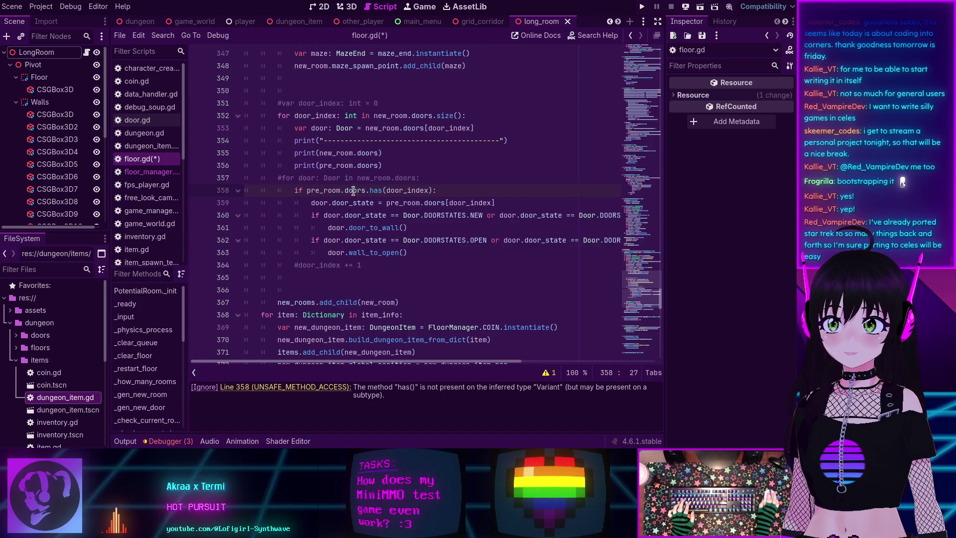
double_click(360, 191)
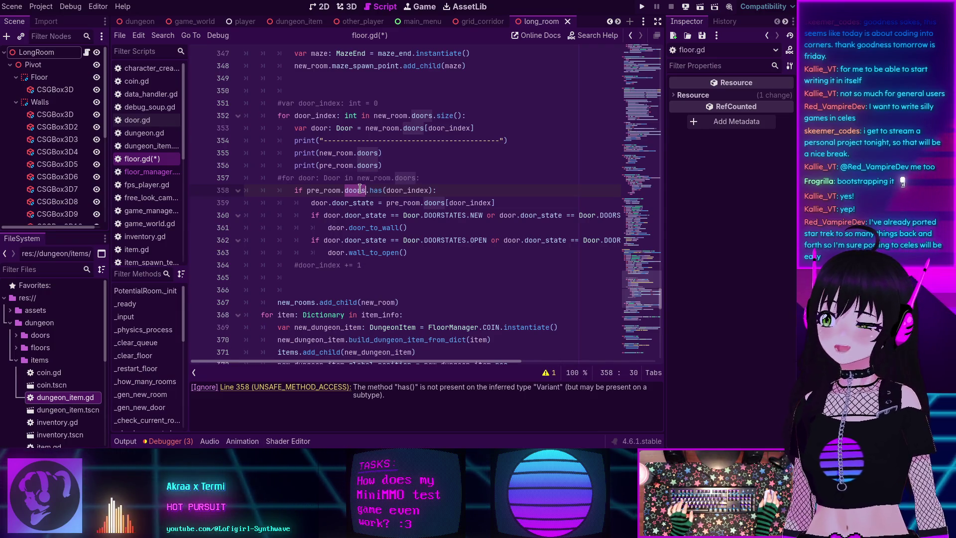
Open the Array class reference from the help search and scroll to its Methods list, including has().
left_click(597, 35)
type("Array")
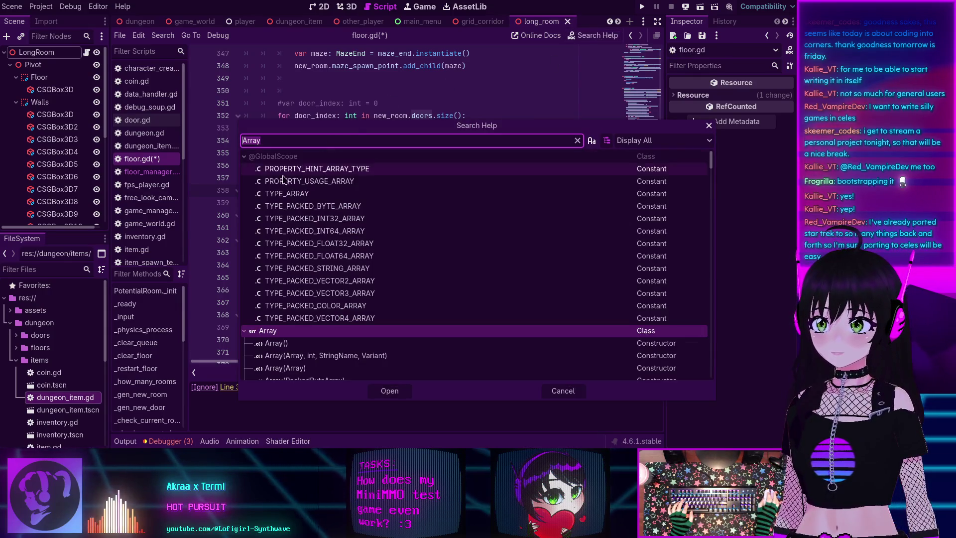
double_click(271, 336)
scroll(358, 244, "down", 10)
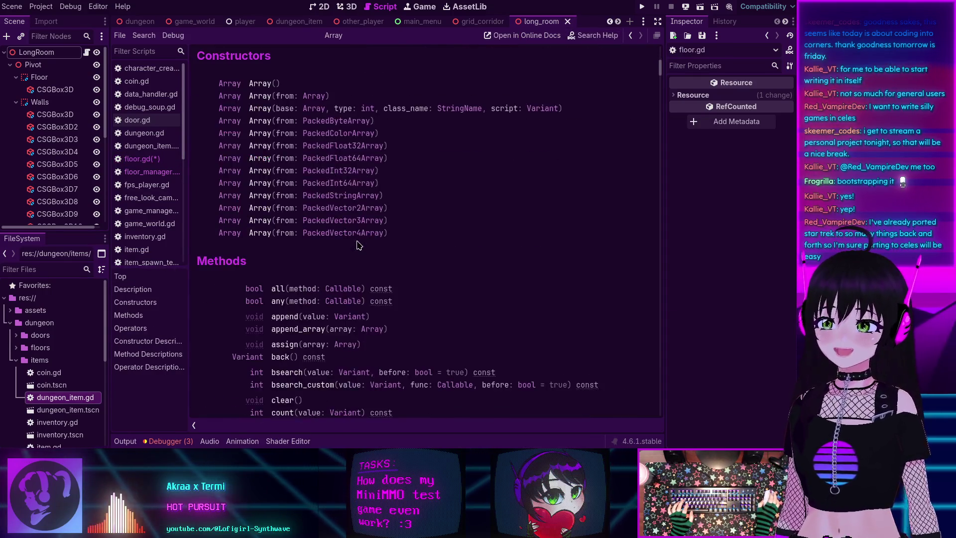
scroll(358, 244, "down", 3)
scroll(357, 244, "down", 1)
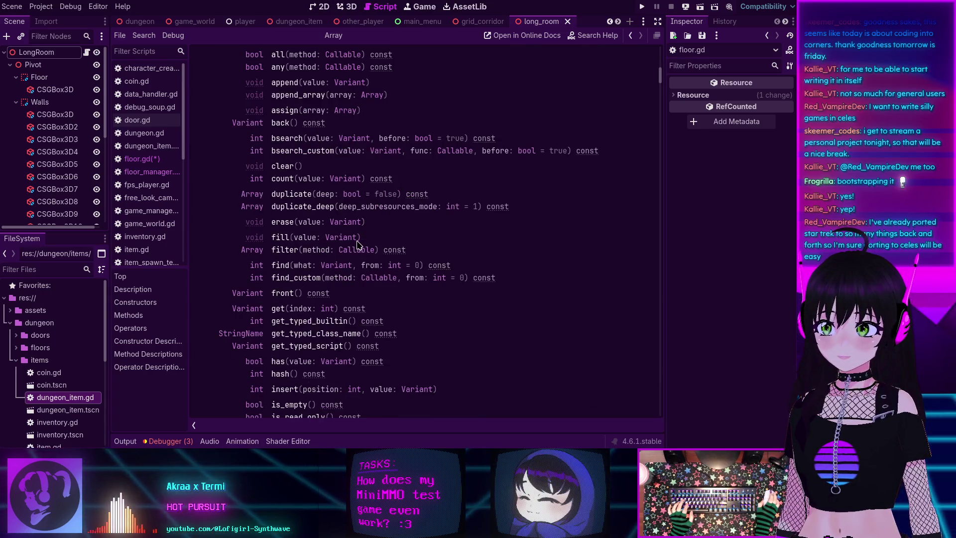
scroll(357, 244, "down", 1)
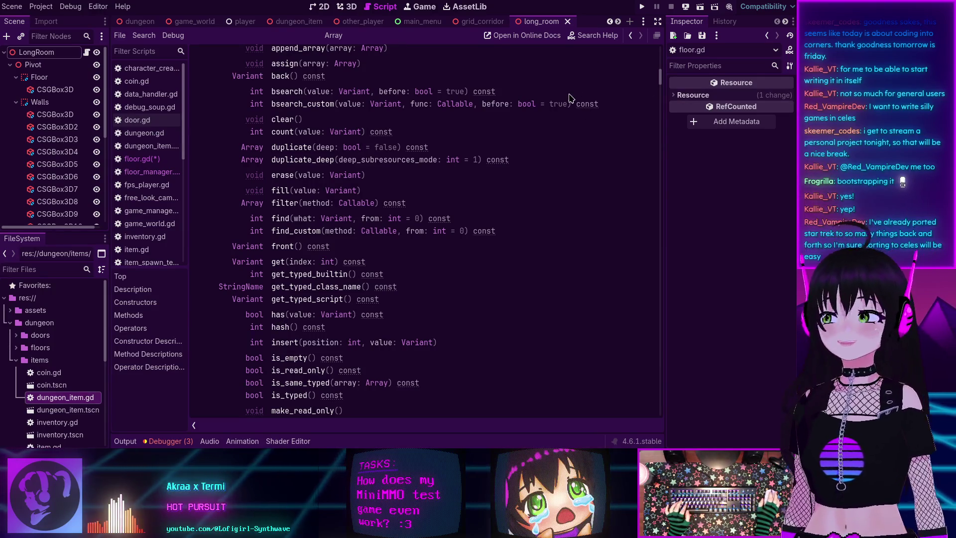
Run the game, join, submit the character and connect to the server.
key("F5")
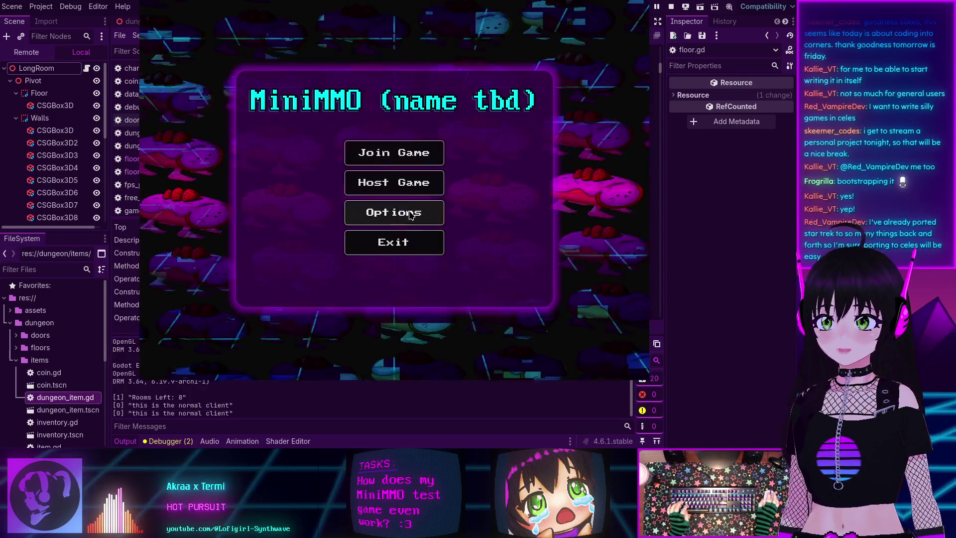
left_click(381, 155)
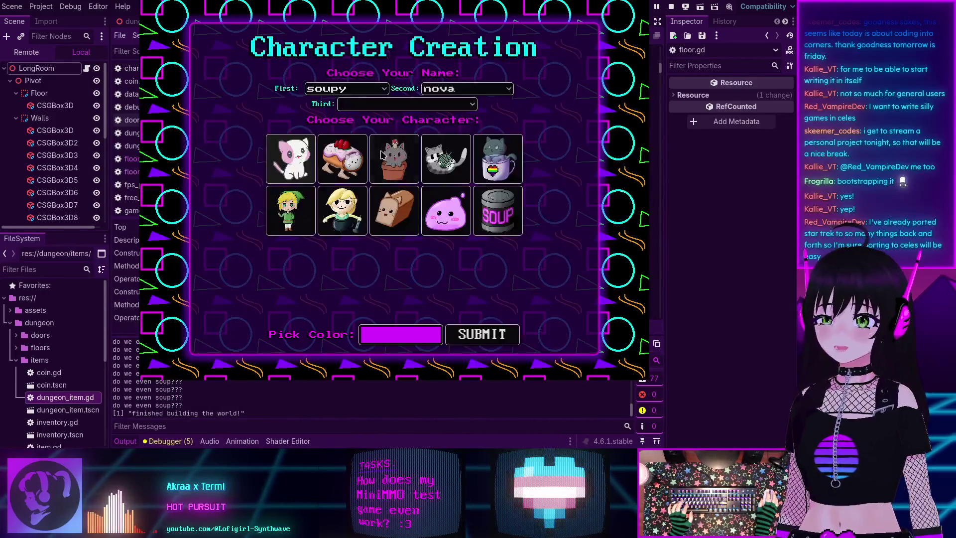
left_click(482, 334)
left_click(393, 222)
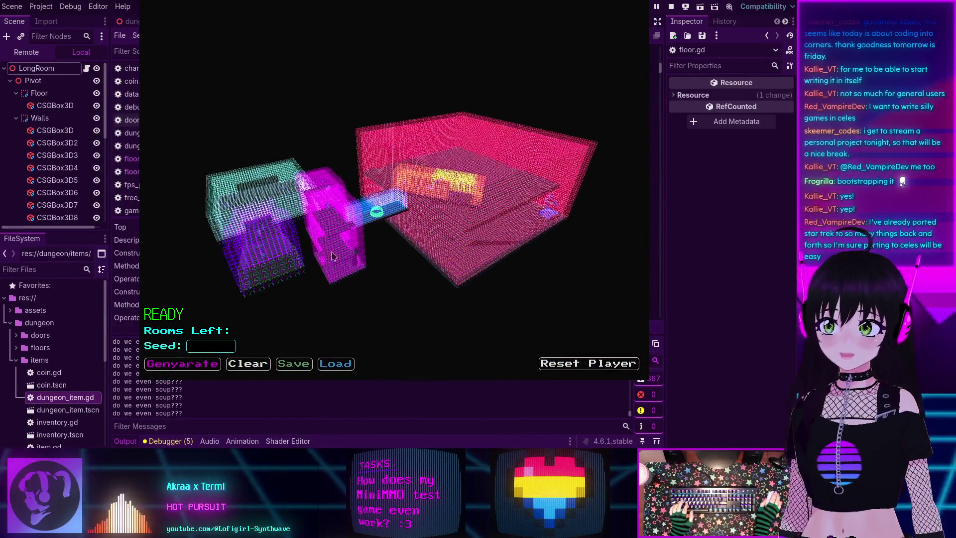
Clear the dungeon and load the saved floor, hitting the error at floor.gd line 359.
left_click(259, 364)
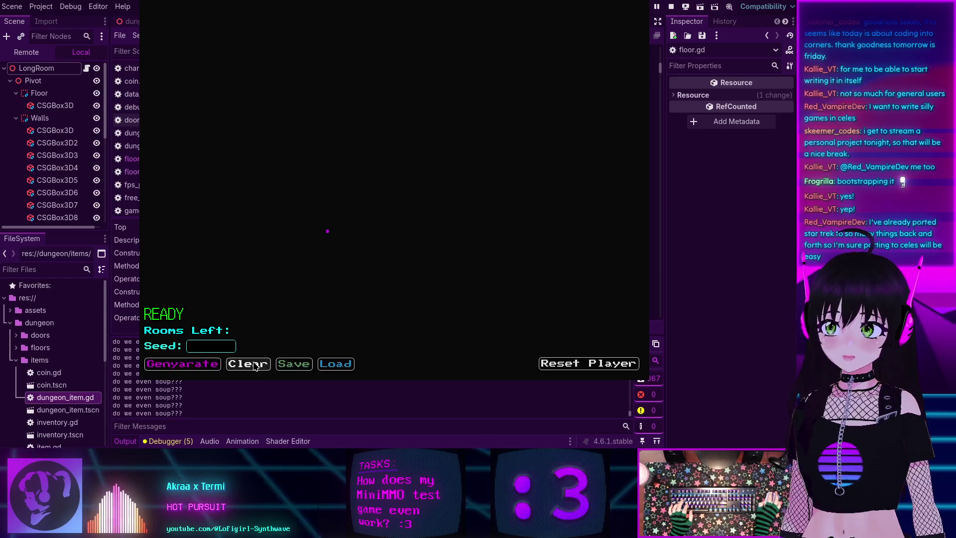
left_click(332, 365)
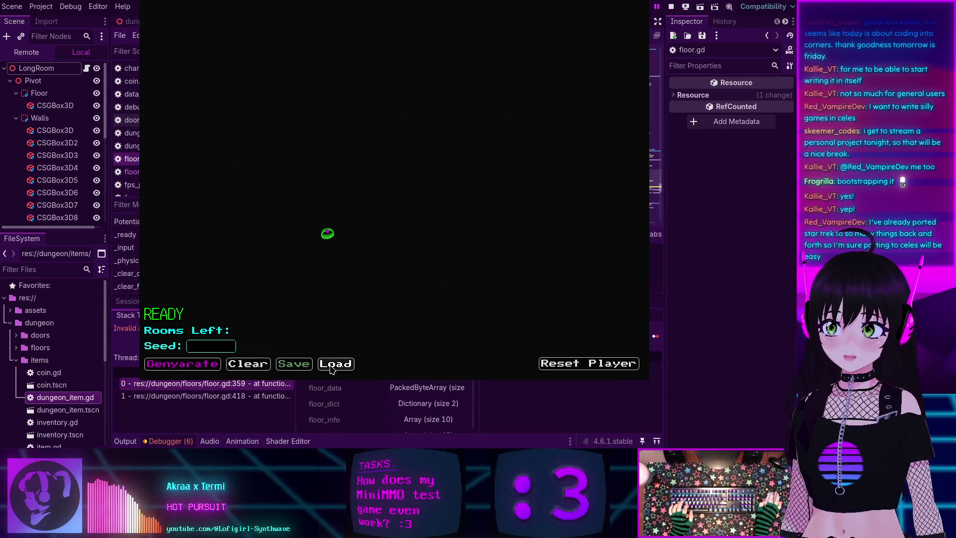
left_click(166, 442)
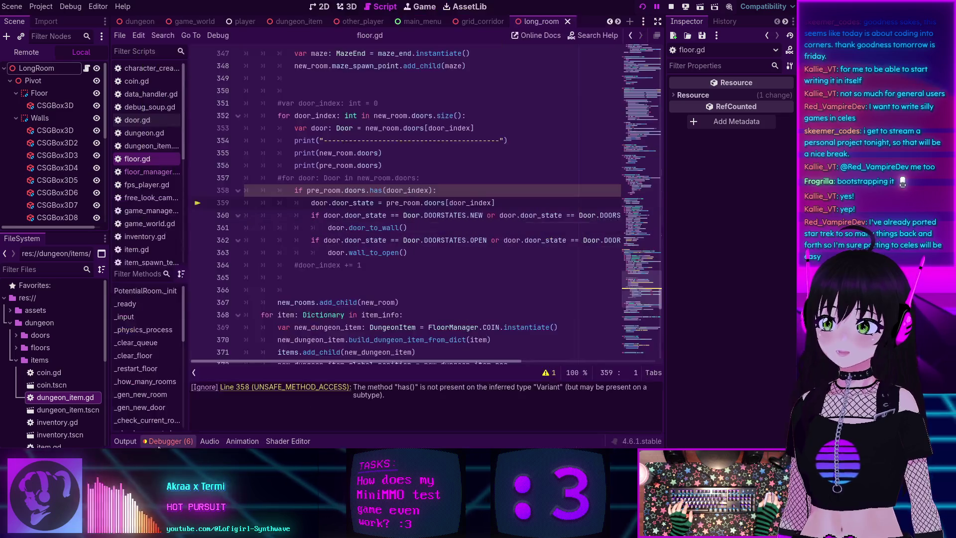
Open the Debugger and jump to the failing line 359 via stack frame 0.
left_click(167, 442)
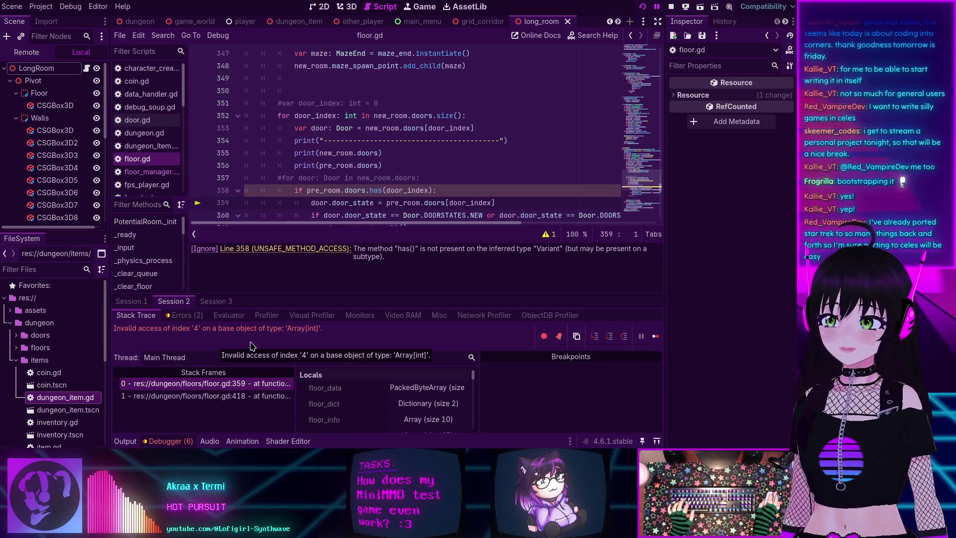
left_click(203, 384)
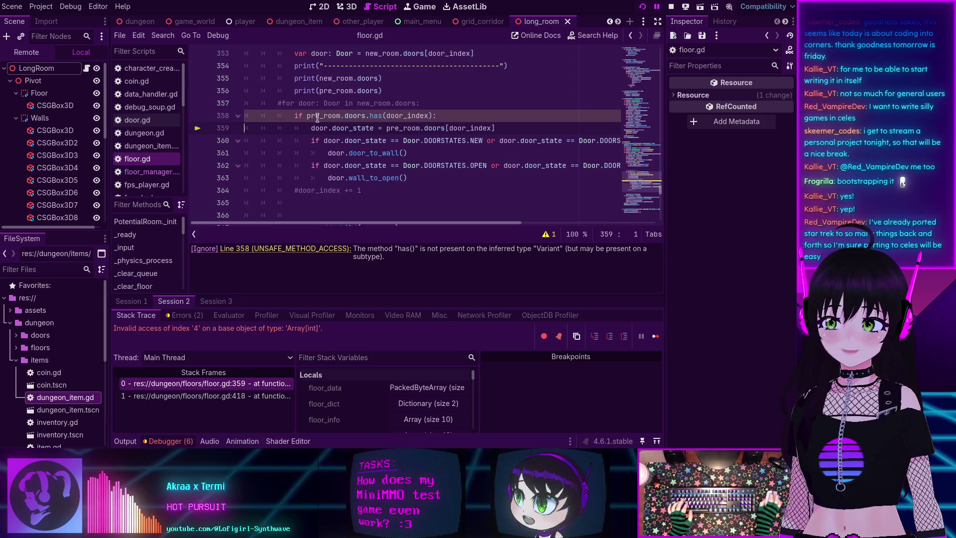
mouse_move(315, 118)
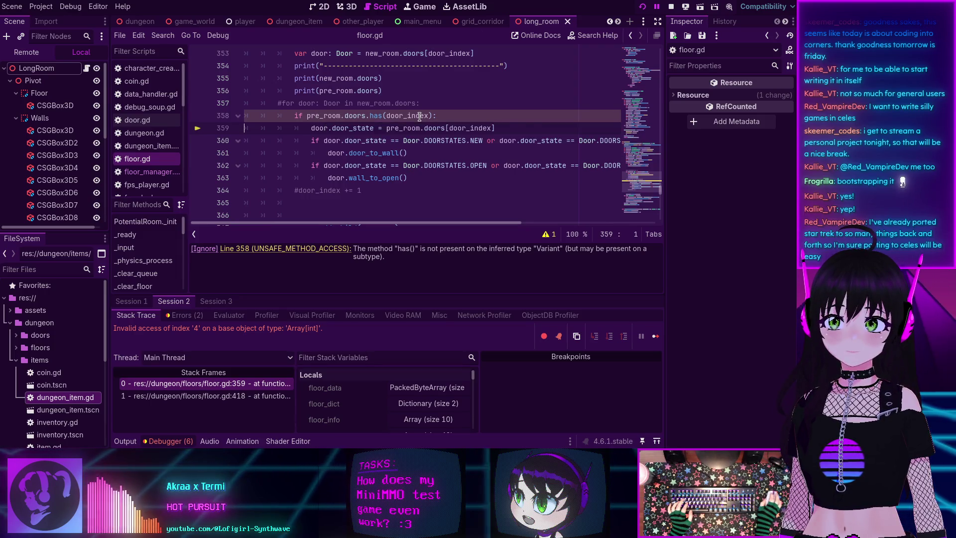
mouse_move(420, 116)
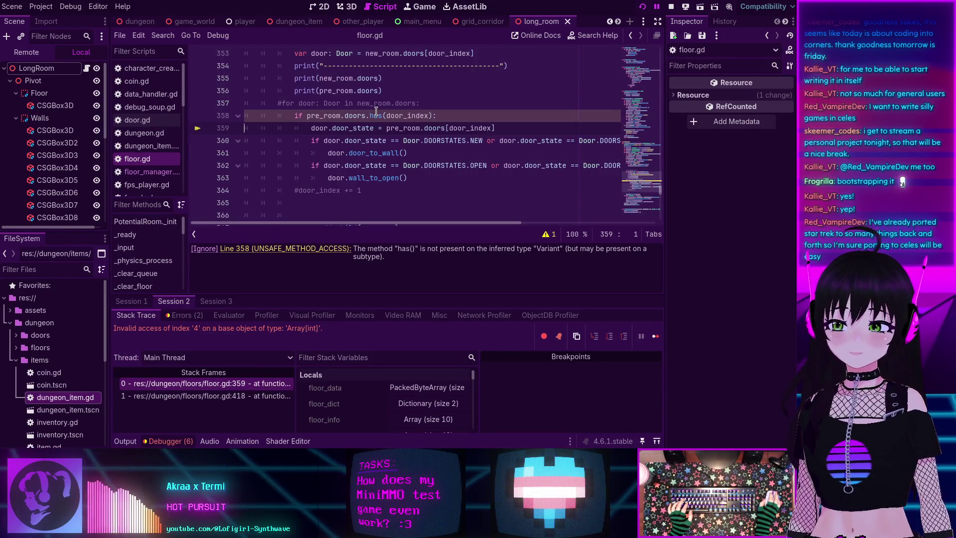
scroll(380, 403, "down", 3)
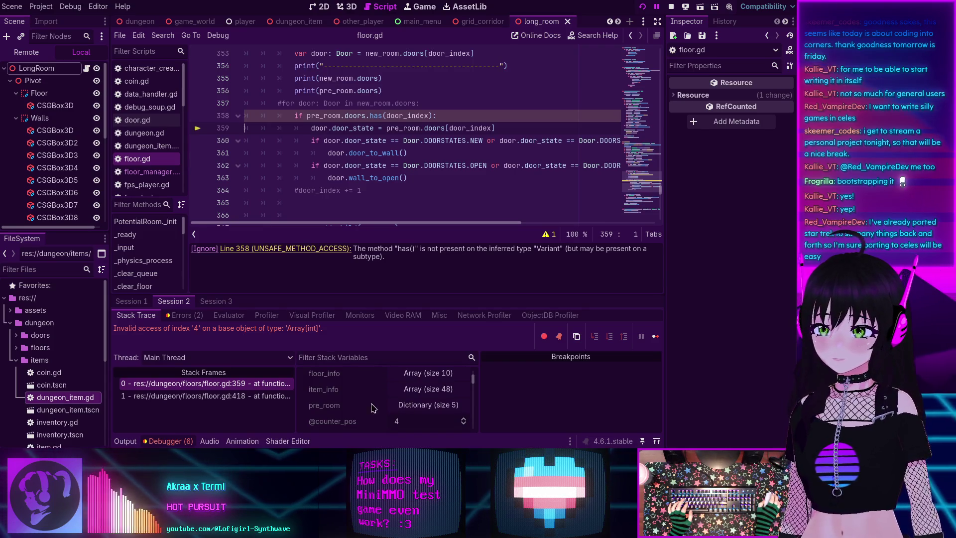
Expand pre_room and its doors array in Stack Variables, revealing values 0, 0, 0, 4.
left_click(406, 406)
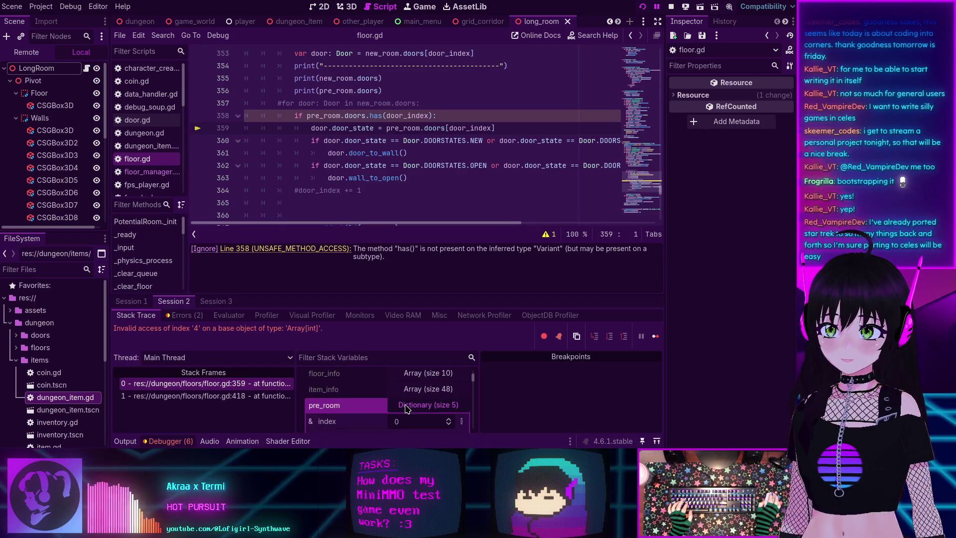
scroll(393, 403, "down", 2)
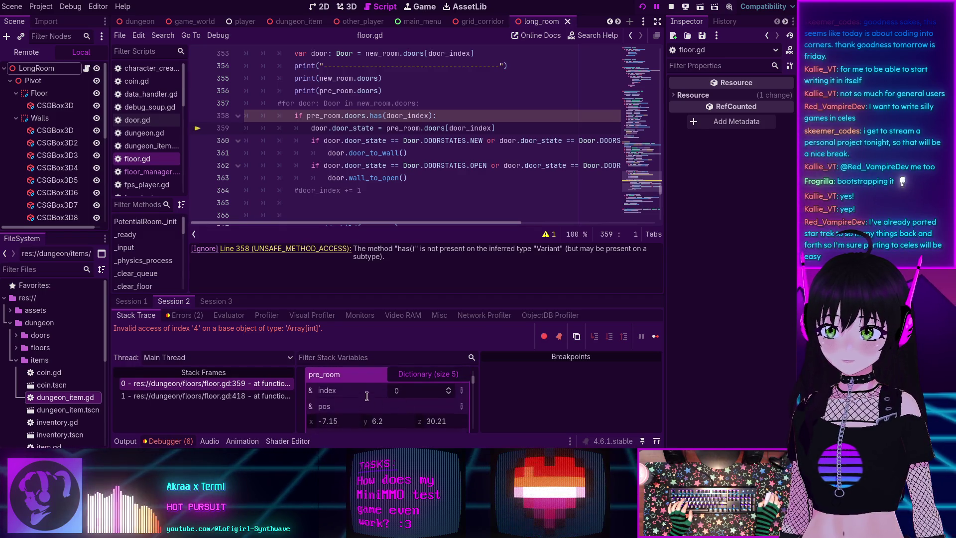
scroll(373, 387, "down", 3)
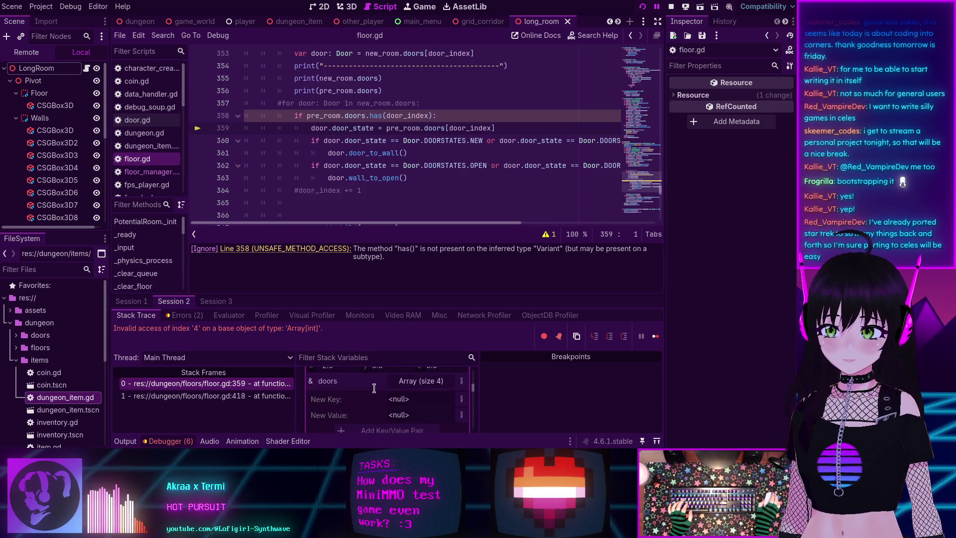
left_click(401, 380)
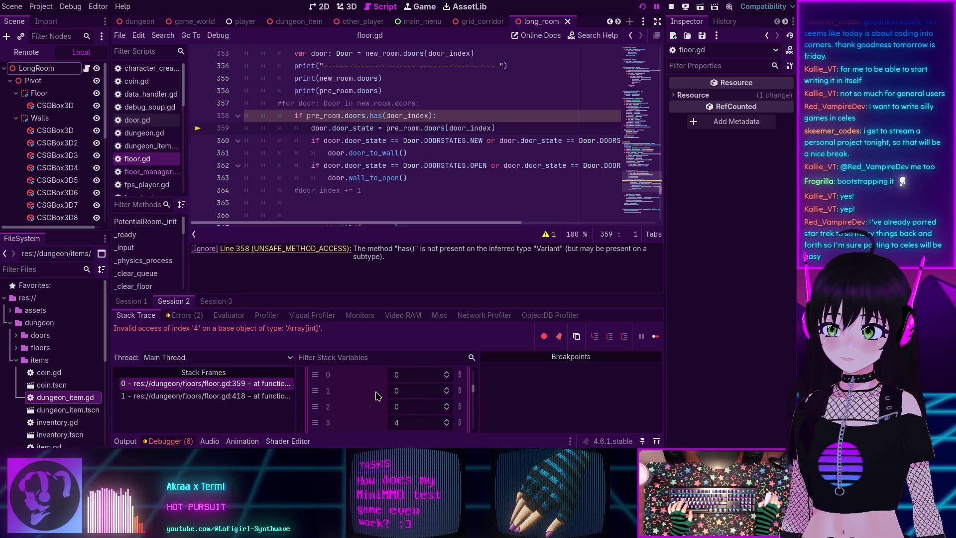
scroll(379, 397, "down", 1)
scroll(375, 395, "up", 1)
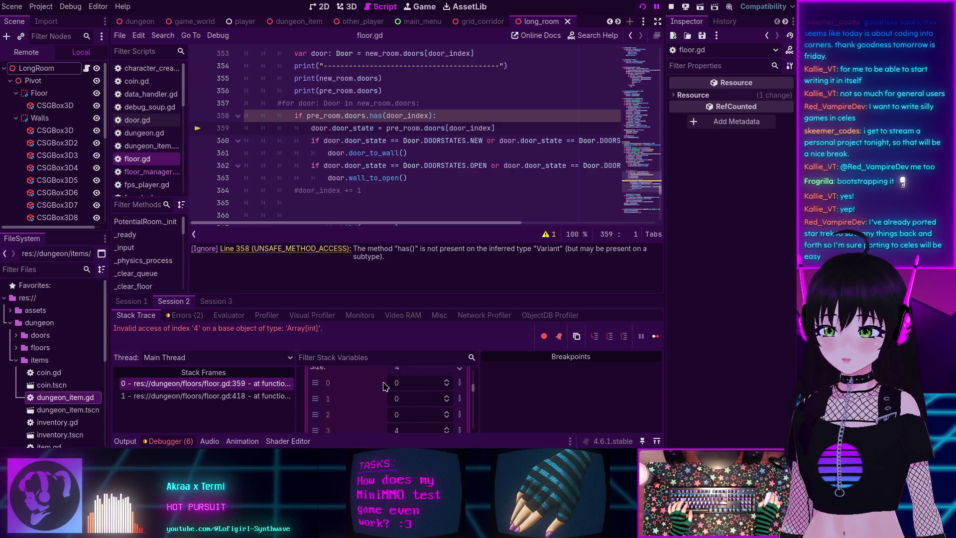
scroll(381, 385, "down", 1)
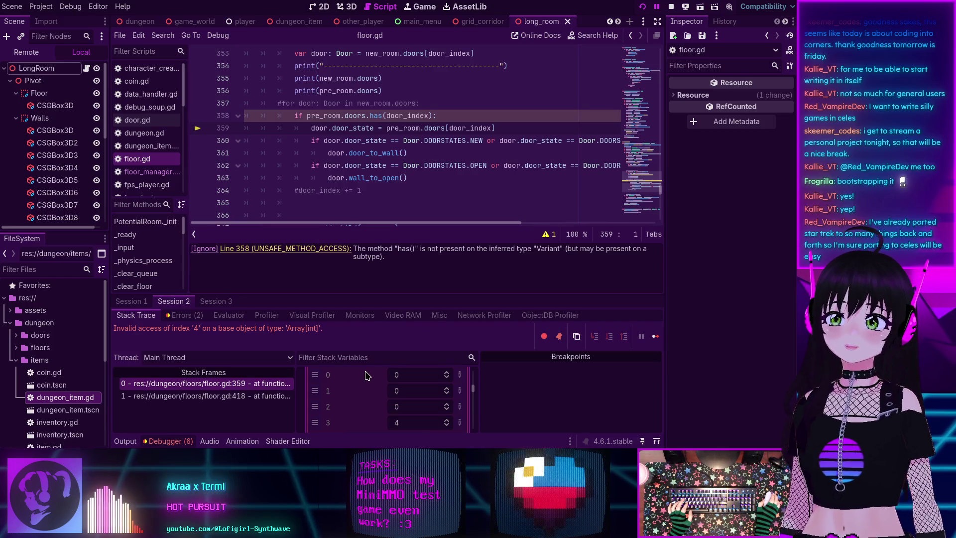
scroll(434, 159, "up", 2)
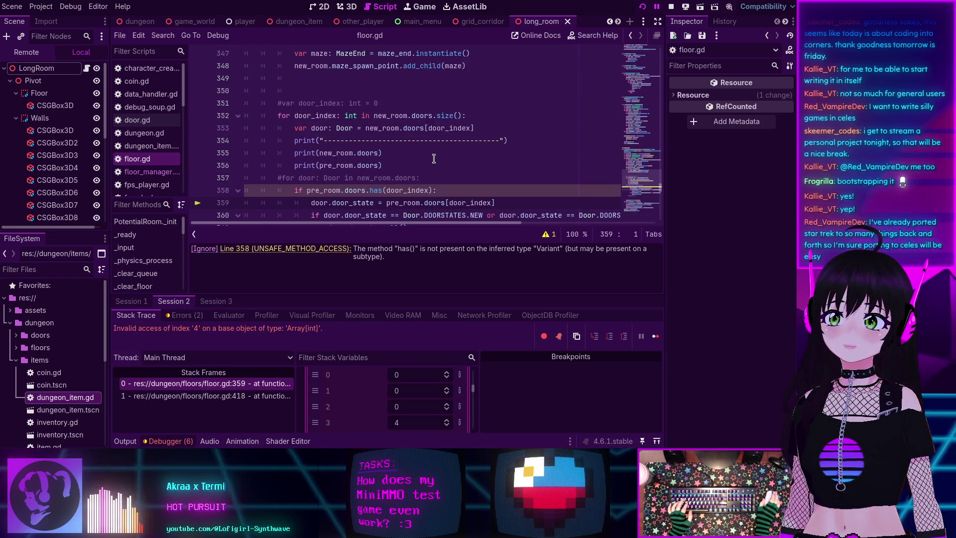
Change line 352's loop to new_room.doors.size() - 1, save floor.gd, and stop the game.
scroll(433, 159, "down", 1)
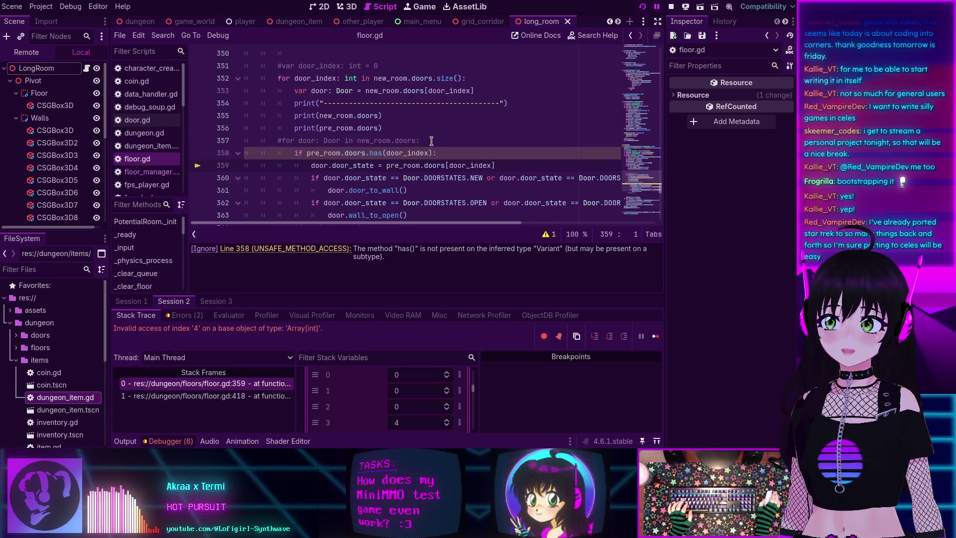
scroll(431, 141, "up", 1)
left_click(463, 116)
type("- 1")
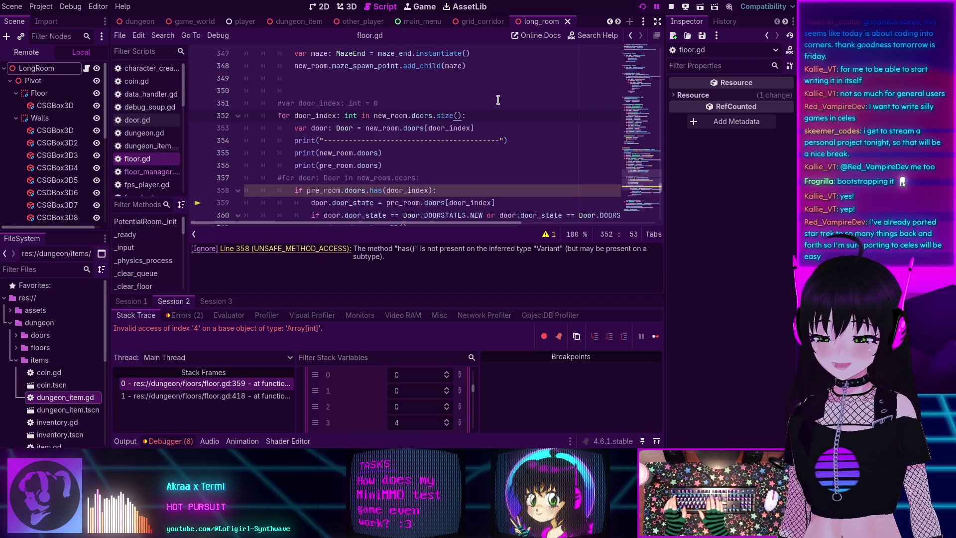
key("ctrl+s")
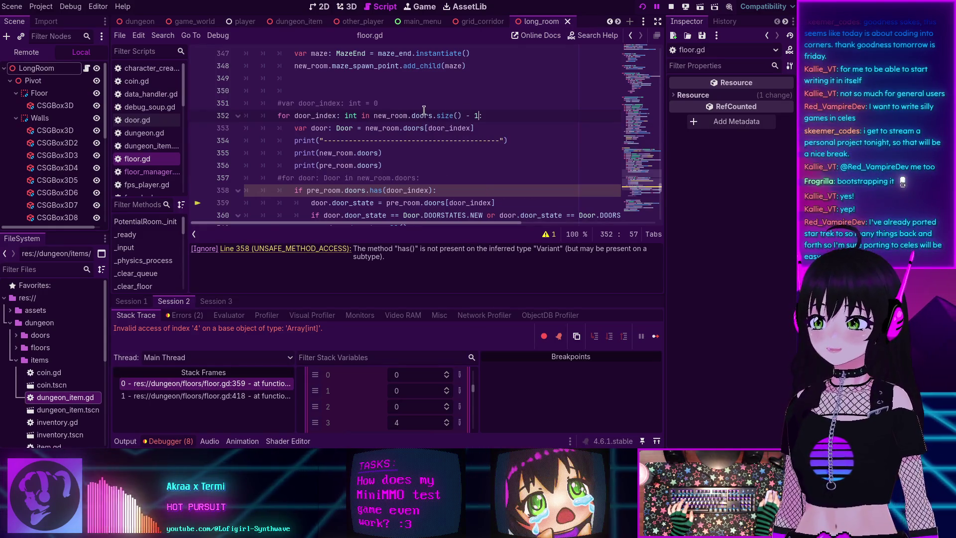
left_click(670, 7)
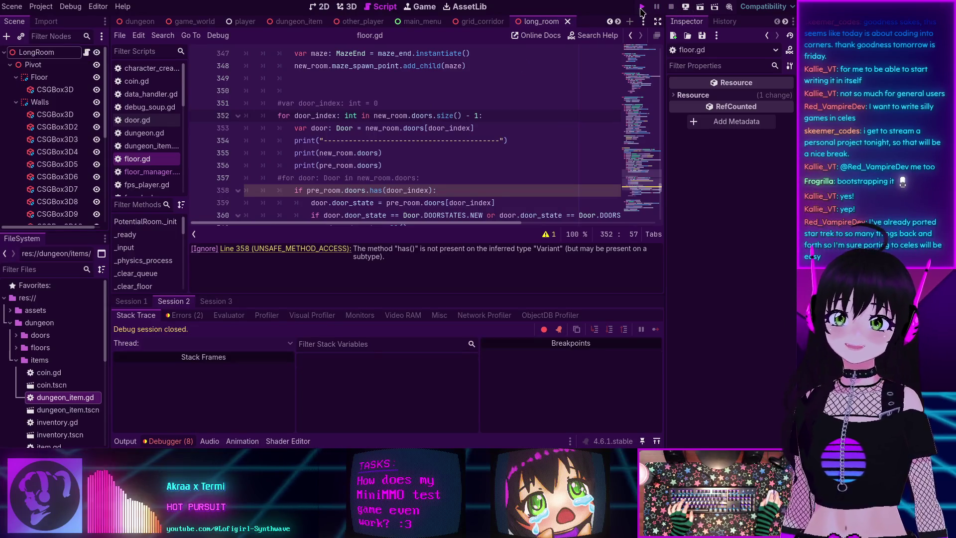
Launch MiniMMO, join, submit the character, connect, and clear for a freshly generated pink-walled dungeon.
left_click(641, 7)
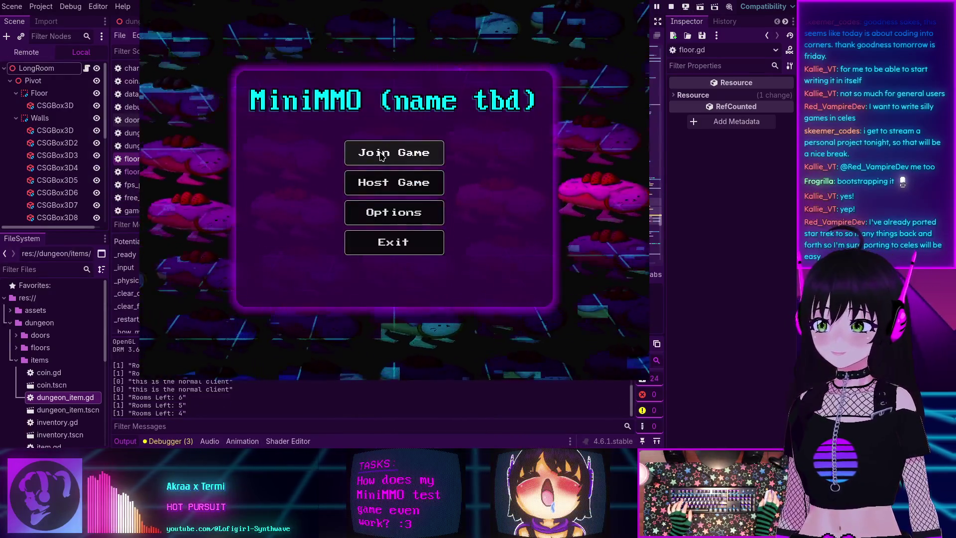
left_click(381, 156)
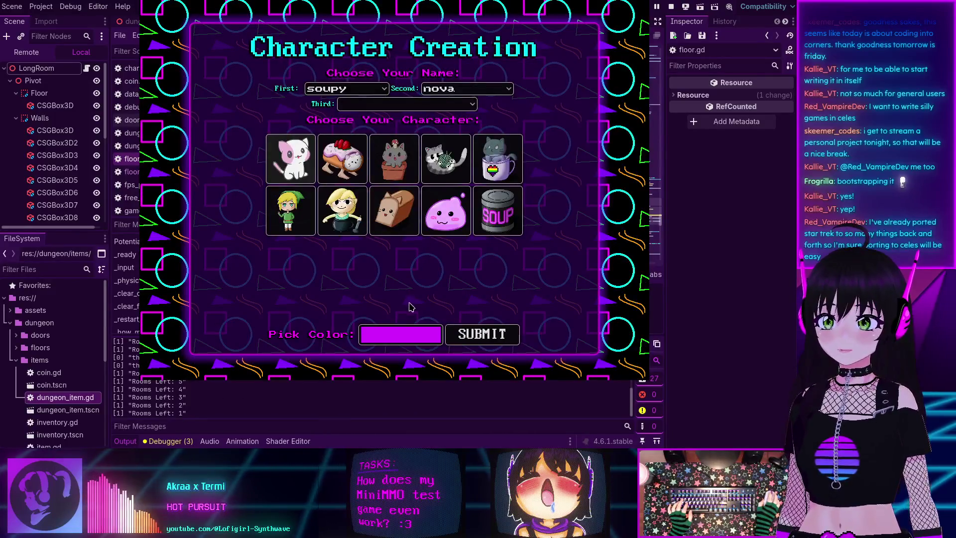
left_click(481, 334)
left_click(392, 222)
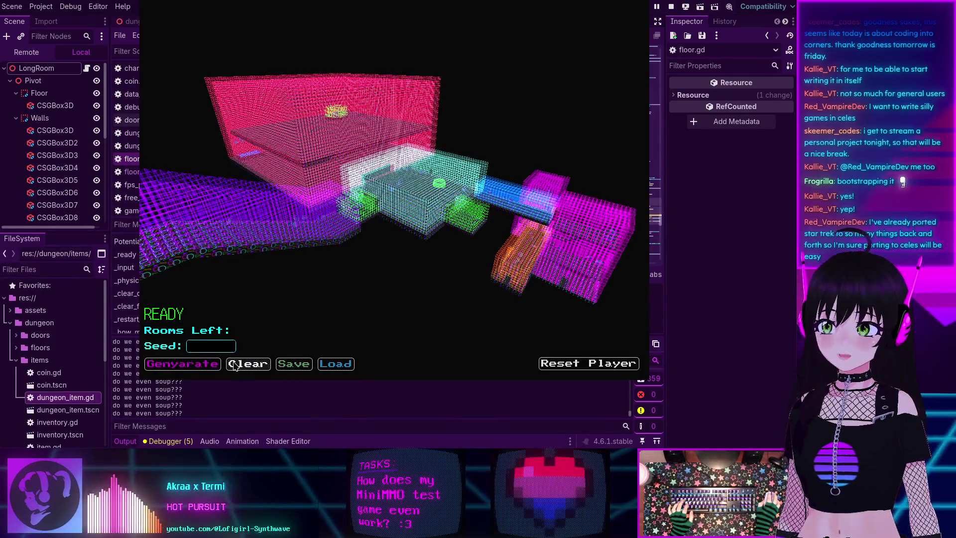
left_click(233, 365)
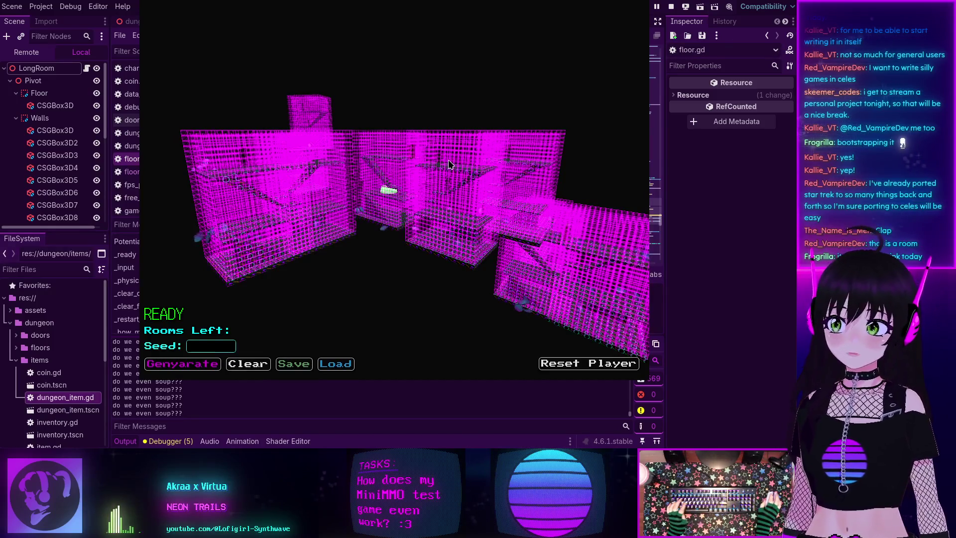
mouse_move(449, 156)
left_mouse_down()
mouse_move(408, 198)
mouse_move(411, 189)
left_mouse_up()
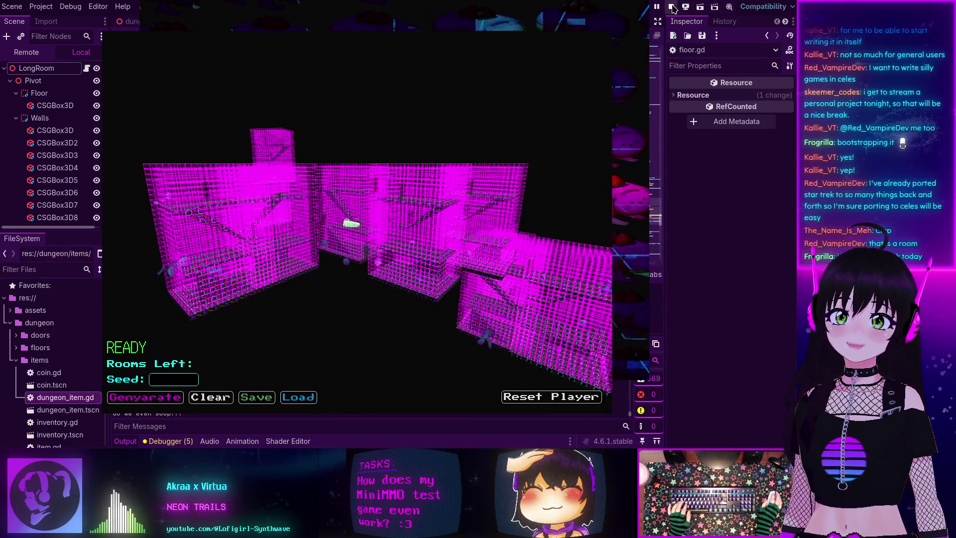
Stop the game, collapse the output panel, and jump to the line 358 warning in floor.gd.
key("F8")
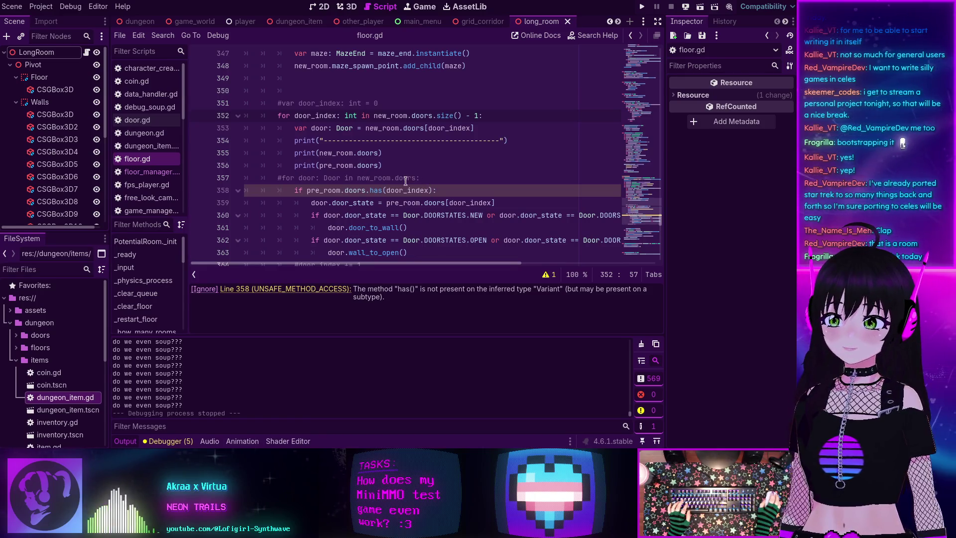
key("ctrl+j")
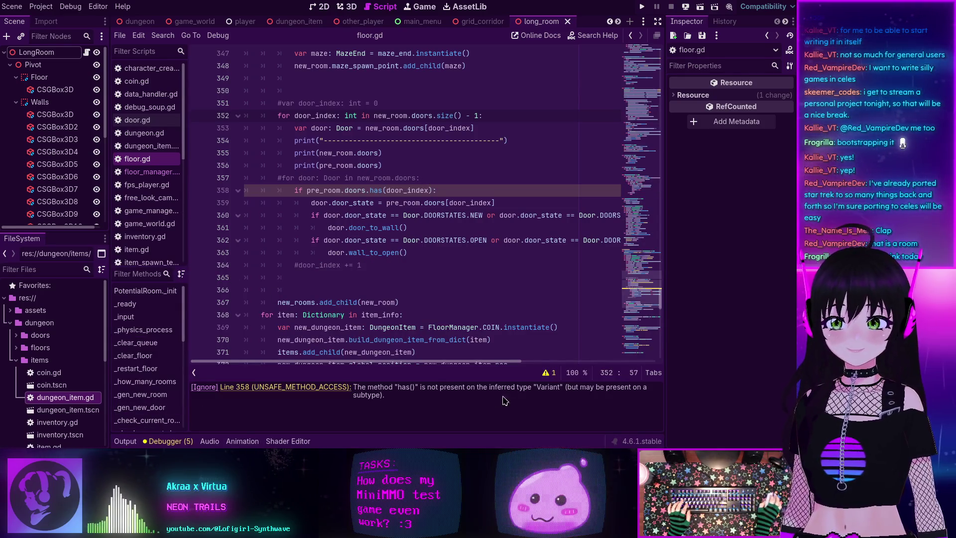
left_click(279, 390)
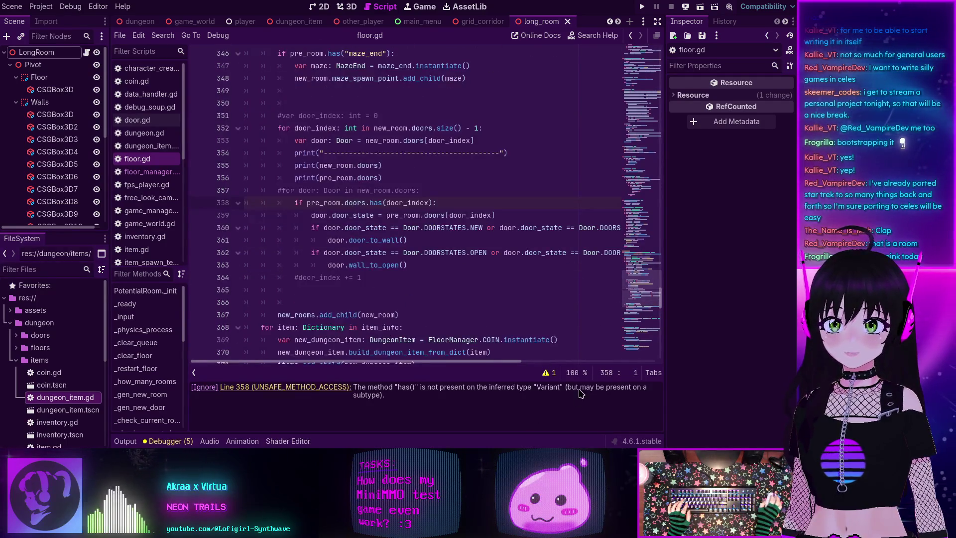
left_click(546, 373)
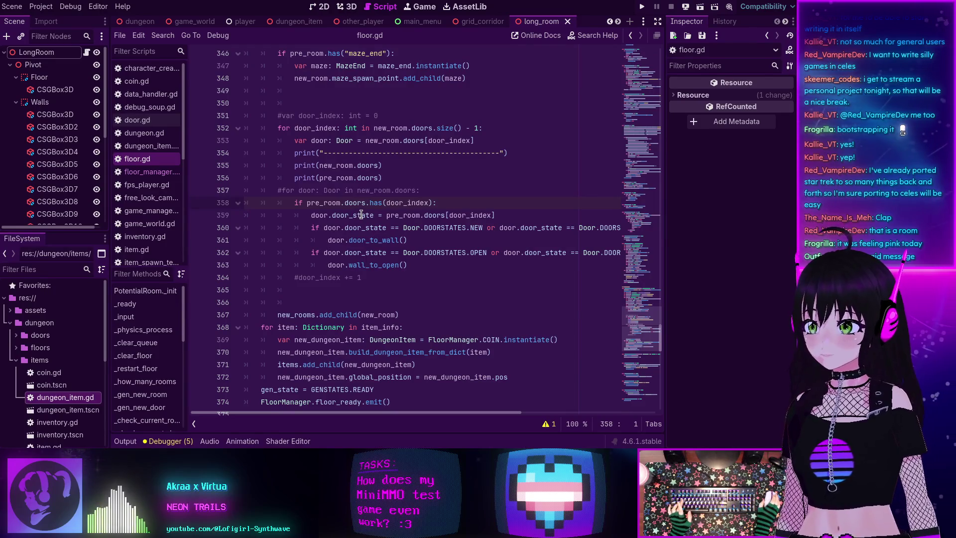
mouse_move(360, 214)
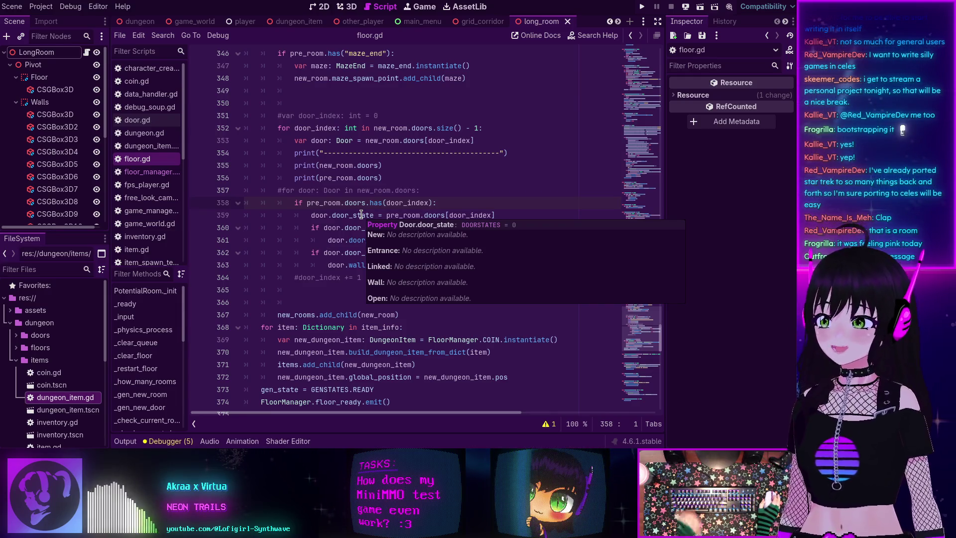
Ctrl+click available_rooms in the room-building code to reach its declaration in floor_manager.gd.
scroll(326, 231, "up", 3)
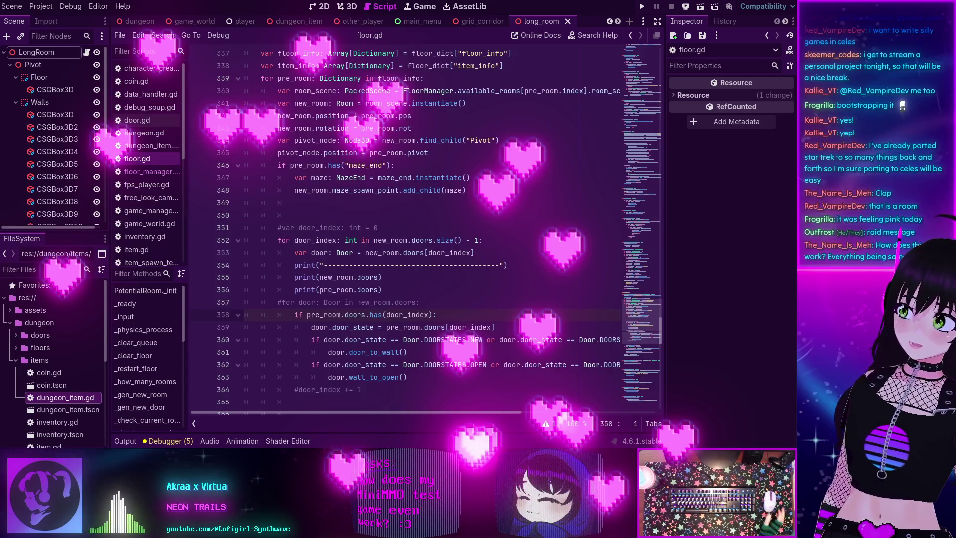
scroll(493, 218, "up", 3)
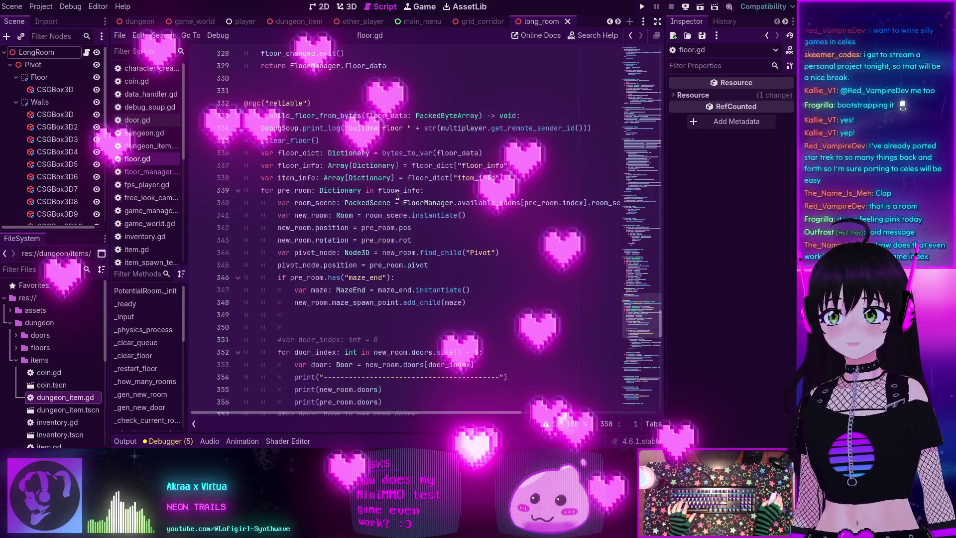
left_click(492, 226)
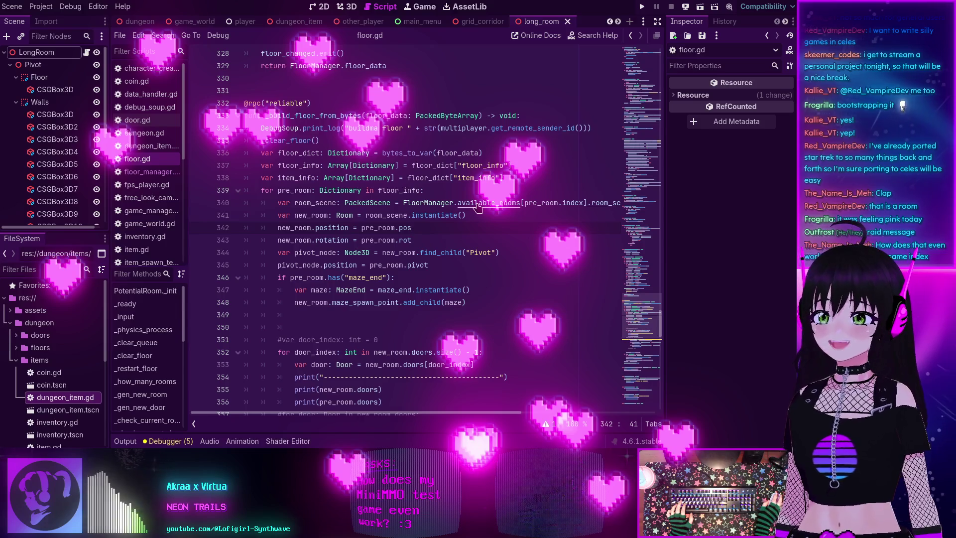
left_click(478, 207, "ctrl")
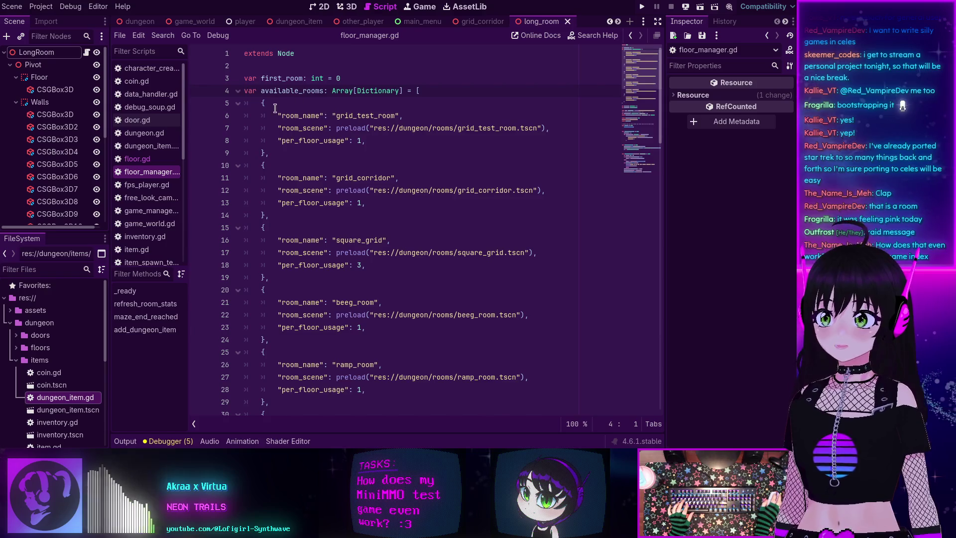
Select the grid_test_room dictionary entry in floor_manager.gd's available_rooms list.
mouse_move(263, 104)
left_mouse_down()
mouse_move(275, 201)
mouse_move(299, 215)
left_mouse_up()
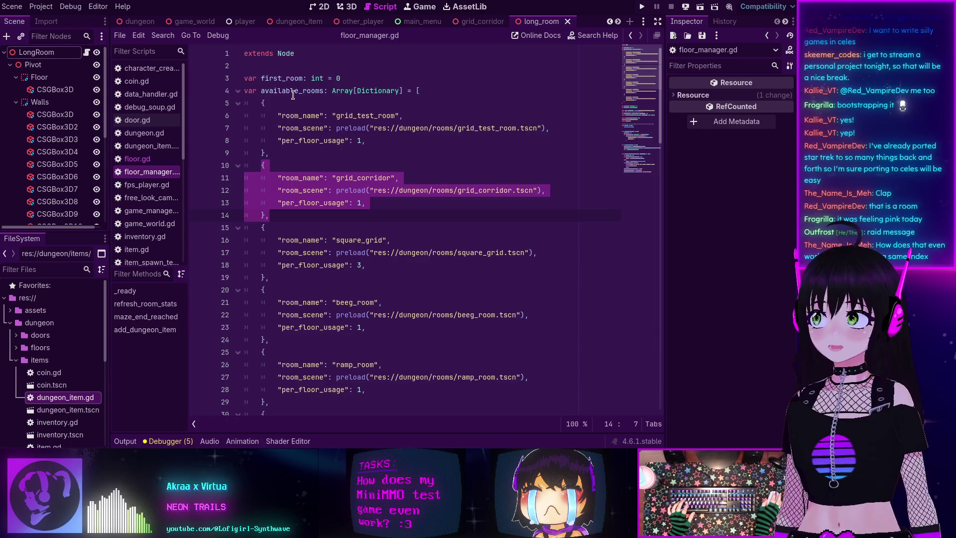
mouse_move(262, 103)
left_mouse_down()
mouse_move(288, 150)
mouse_move(268, 215)
mouse_move(269, 277)
left_mouse_up()
left_click(328, 240)
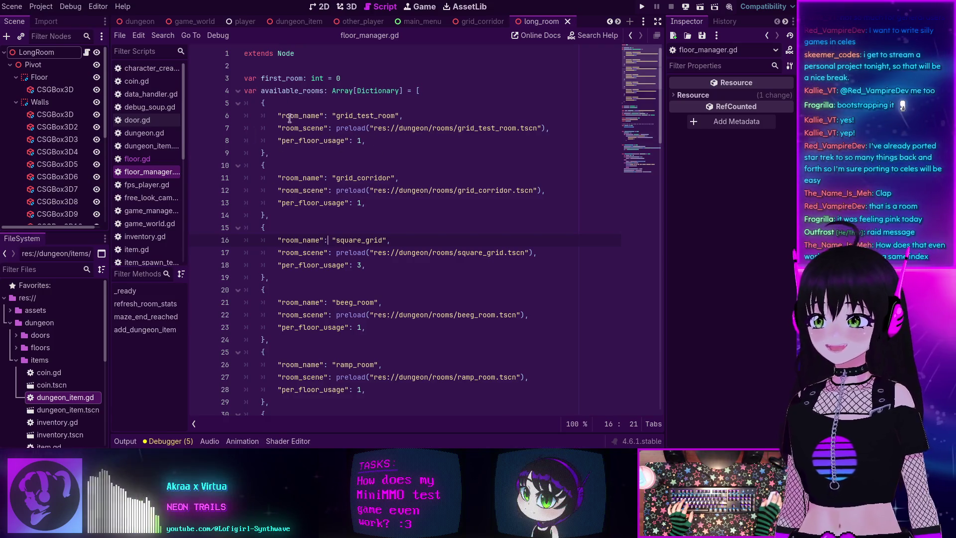
left_click_drag(262, 102, 285, 152)
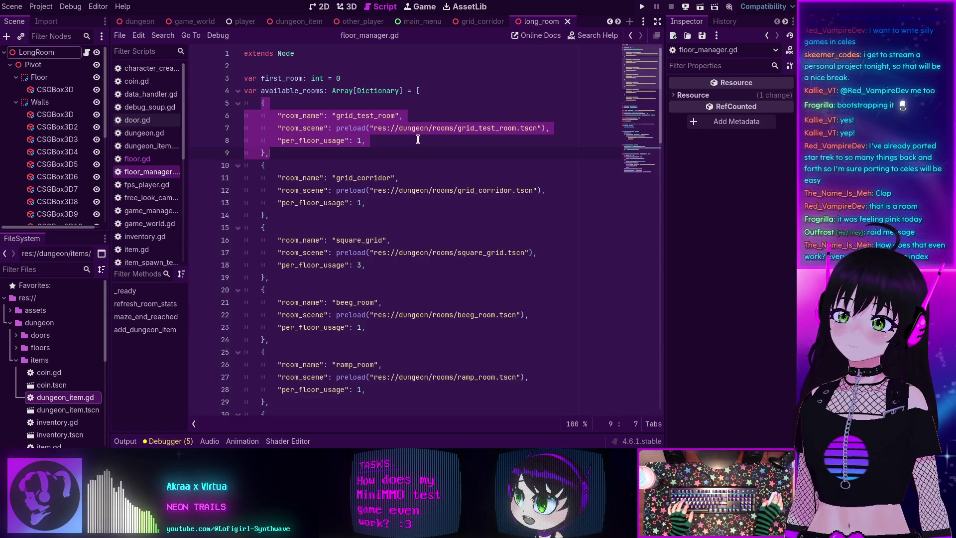
Search the project files for 'gride_test' to locate grid_test_room.tscn.
mouse_move(448, 133)
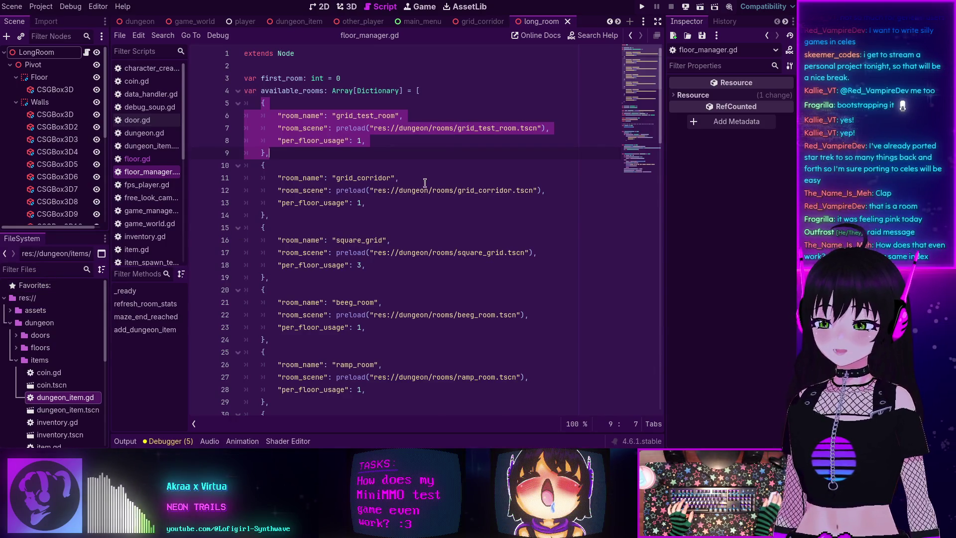
key("ctrl+alt+o")
type("gride_test")
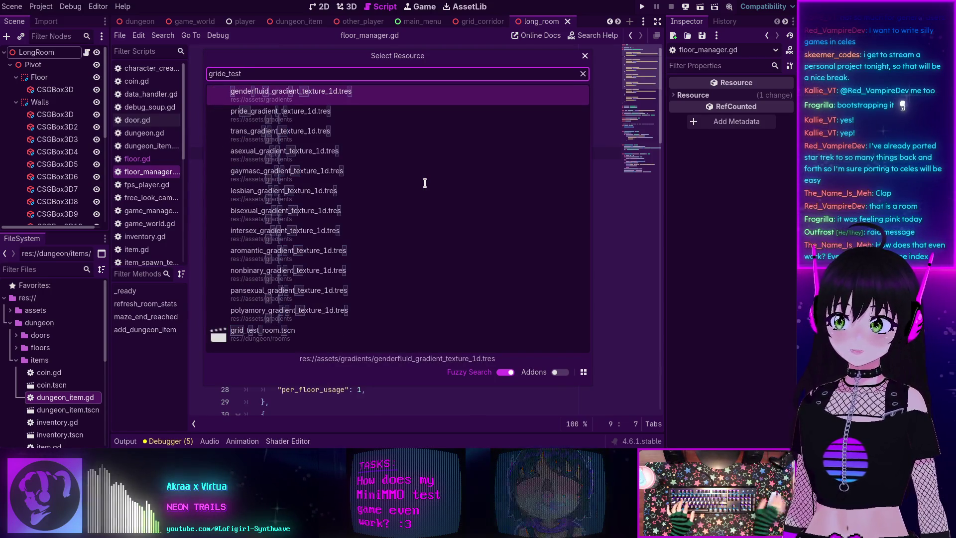
Open grid_test_room.tscn, orbit and zoom around it in 3D, then go back to floor_manager.gd.
left_click(291, 330)
left_click(346, 7)
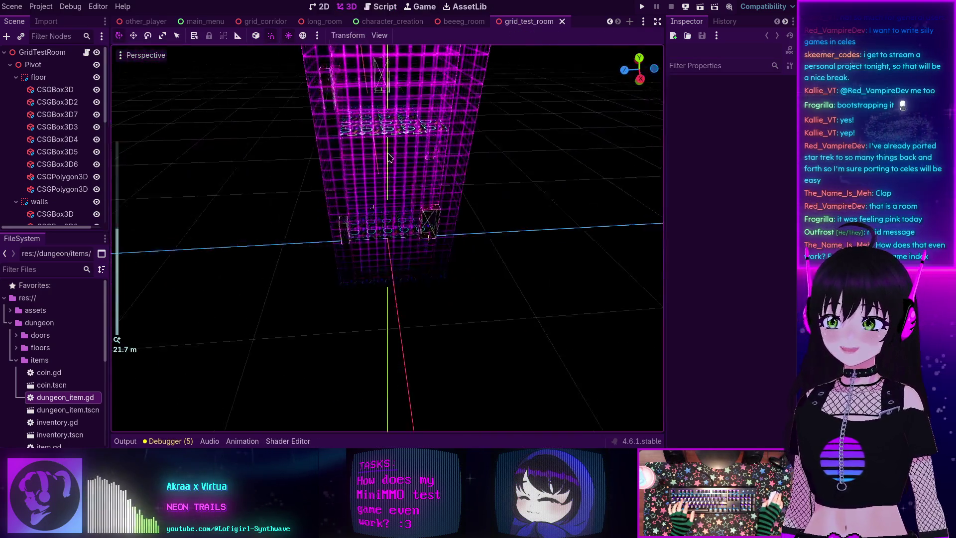
mouse_move(388, 157)
left_mouse_down()
mouse_move(486, 145)
mouse_move(461, 171)
mouse_move(461, 229)
mouse_move(443, 257)
mouse_move(436, 158)
mouse_move(296, 219)
mouse_move(503, 214)
mouse_move(450, 219)
mouse_move(396, 198)
mouse_move(429, 197)
left_mouse_up()
scroll(461, 228, "up", 3)
scroll(400, 173, "up", 4)
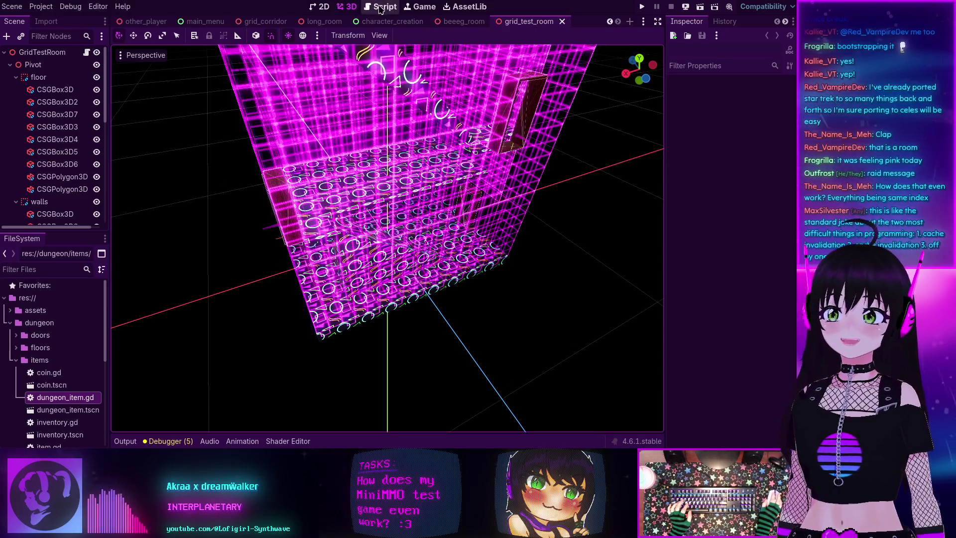
left_click(380, 6)
left_click(415, 190)
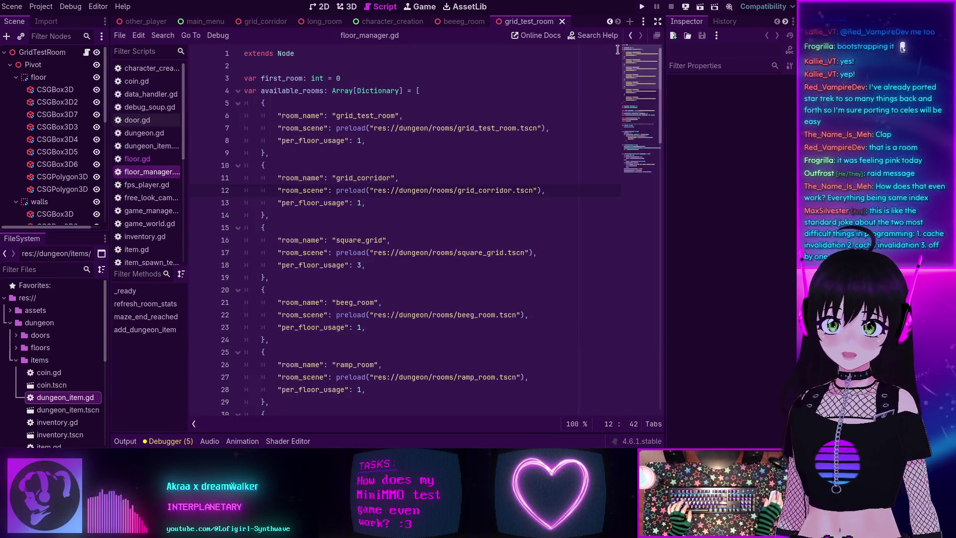
Step back through the script history to line 340 of floor.gd.
left_click(631, 36)
left_click(631, 37)
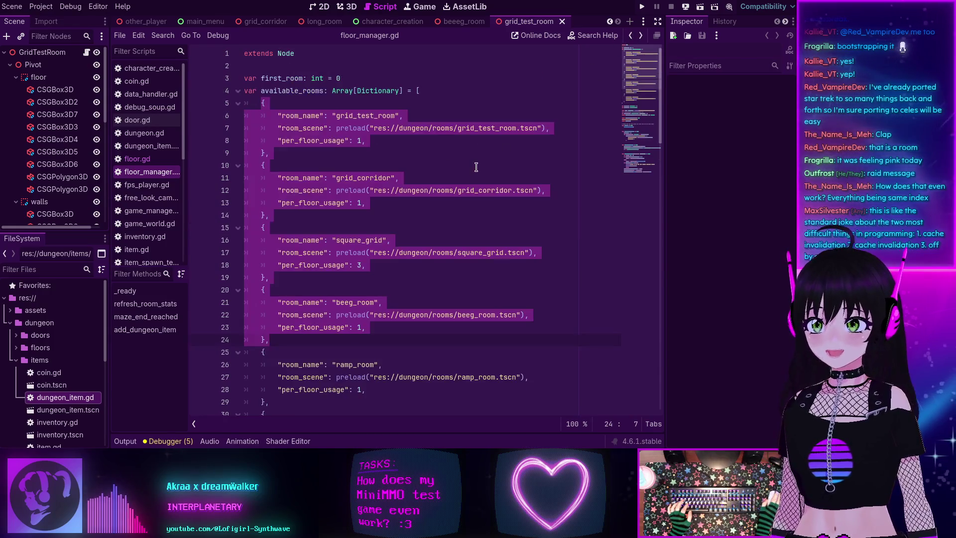
left_click(631, 38)
left_click(631, 38)
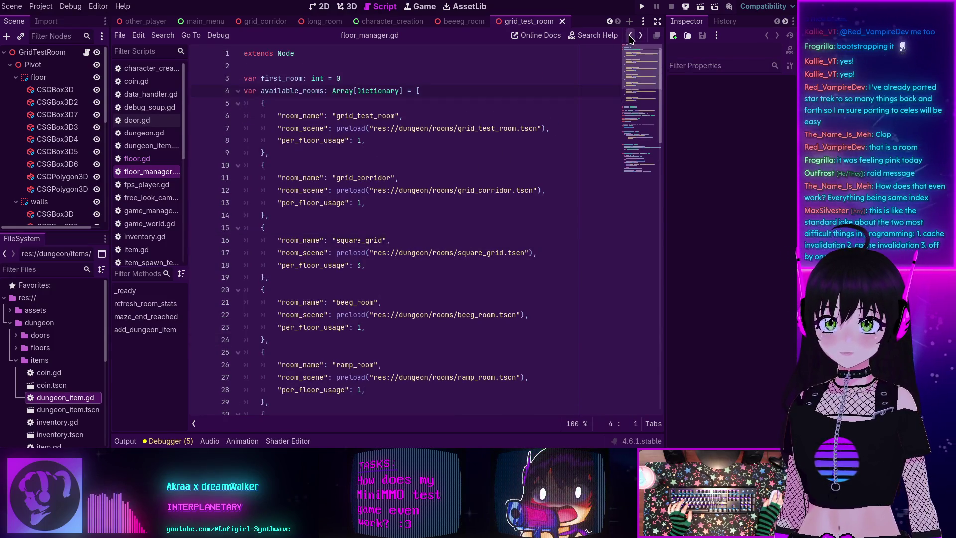
left_click(630, 38)
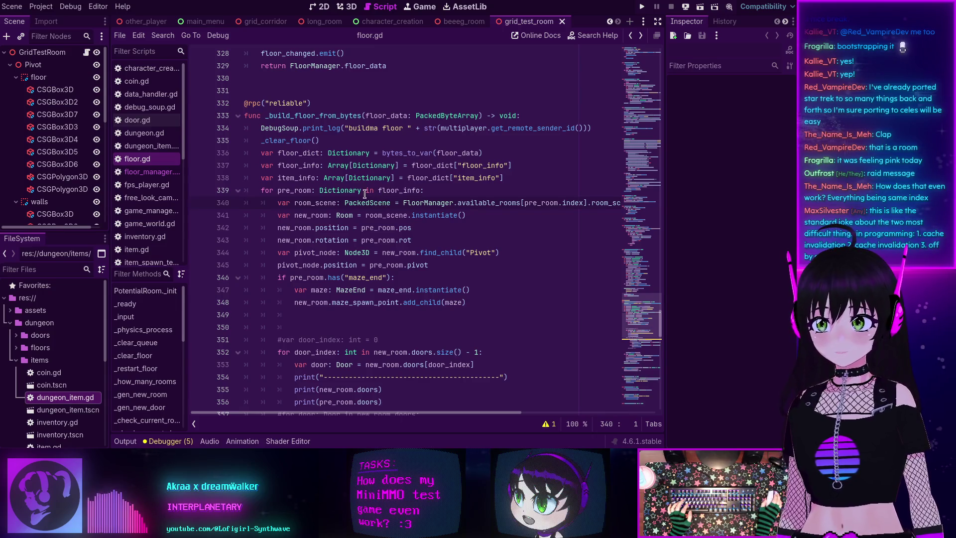
Select the _get_floor_info function name, then switch to the 2D workspace.
scroll(308, 129, "up", 4)
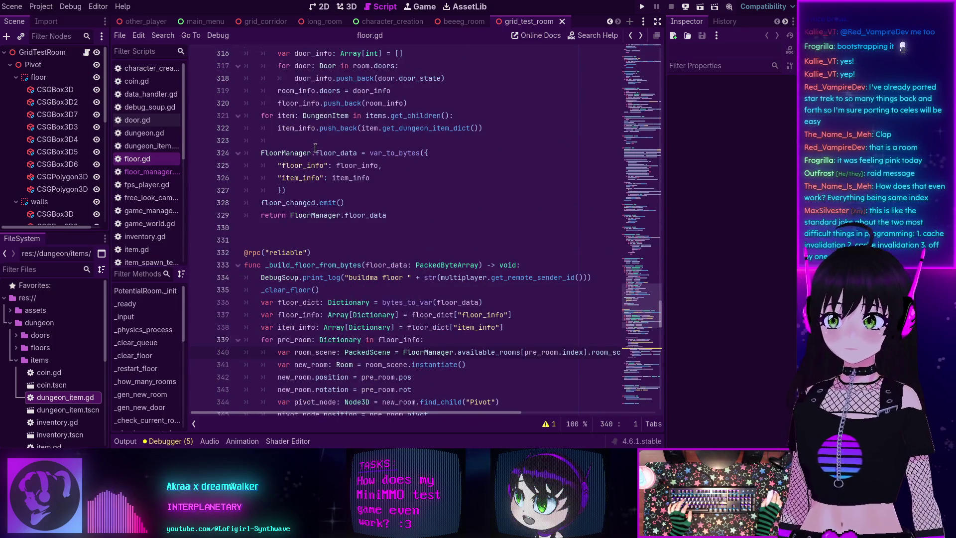
scroll(347, 184, "up", 8)
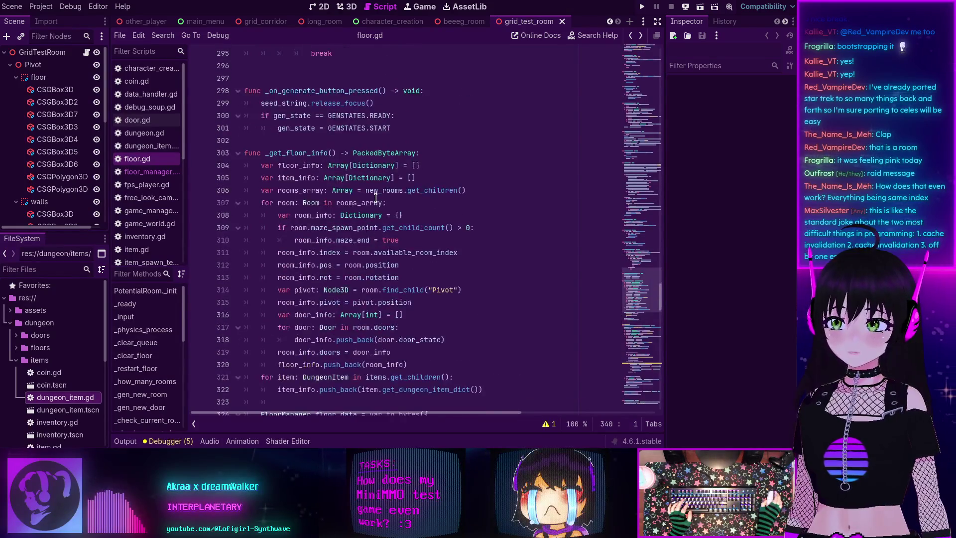
scroll(367, 196, "down", 3)
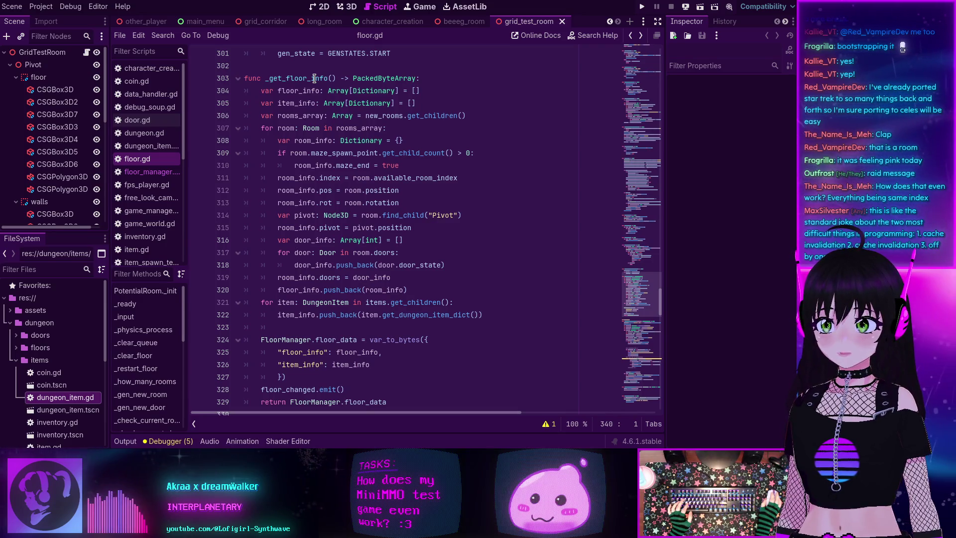
double_click(305, 78)
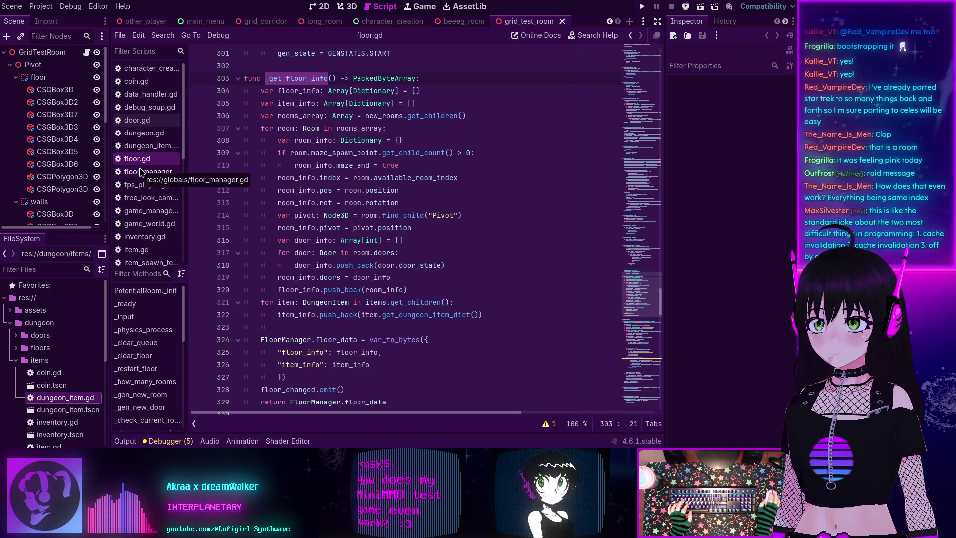
left_click(326, 7)
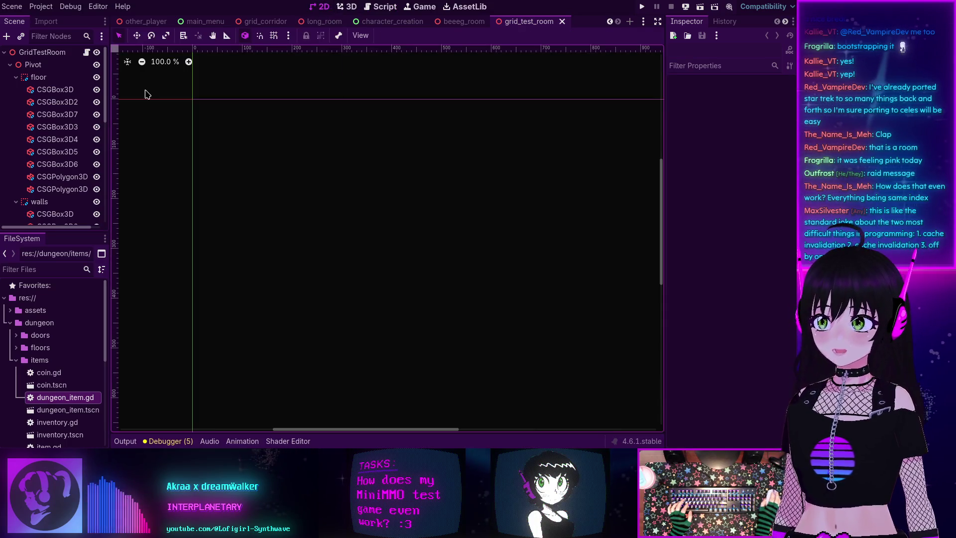
Close every scene tab, including dungeon_item, character_creation, beeeg_room and grid_test_room.
left_click(201, 21)
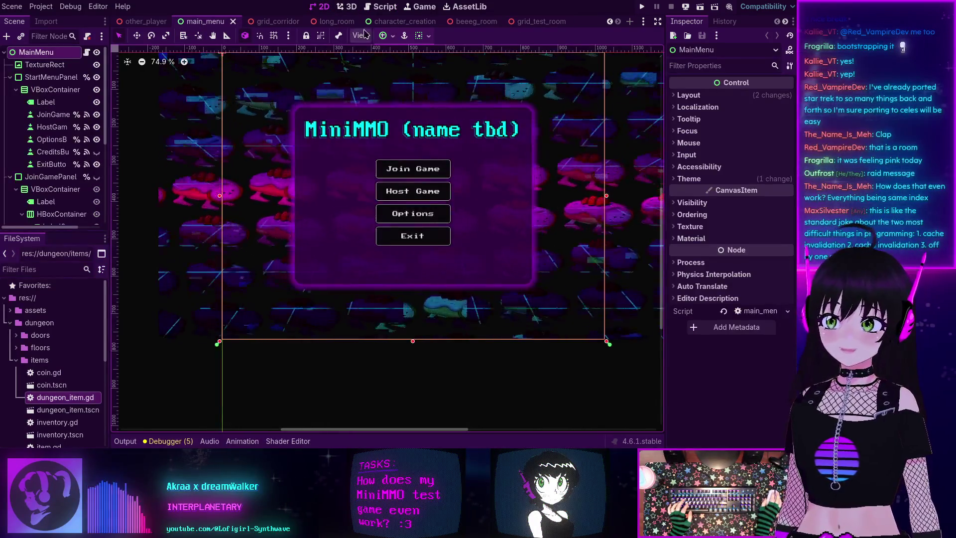
left_click(390, 21)
scroll(187, 23, "up", 3)
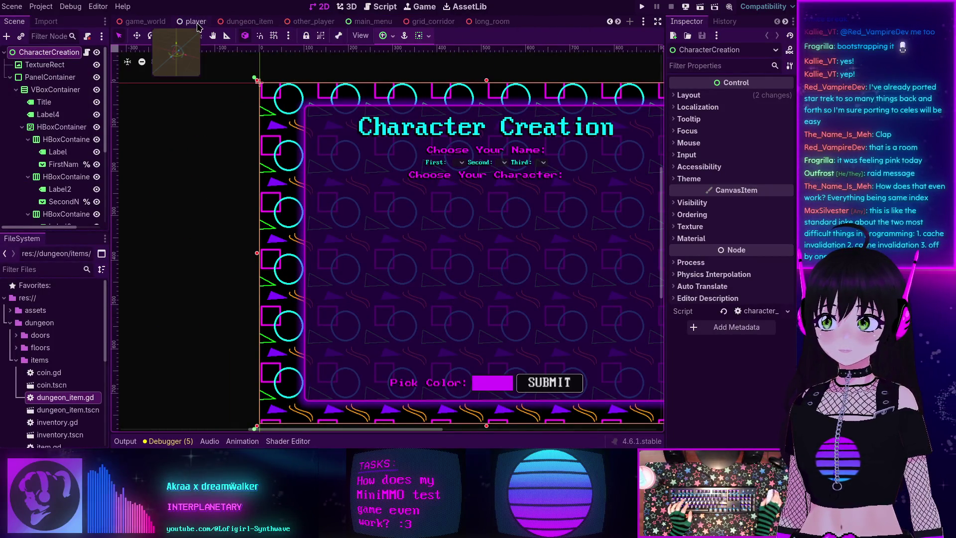
middle_click(249, 21)
middle_click(143, 21)
middle_click(143, 22)
middle_click(143, 22)
middle_click(144, 21)
middle_click(143, 22)
middle_click(144, 21)
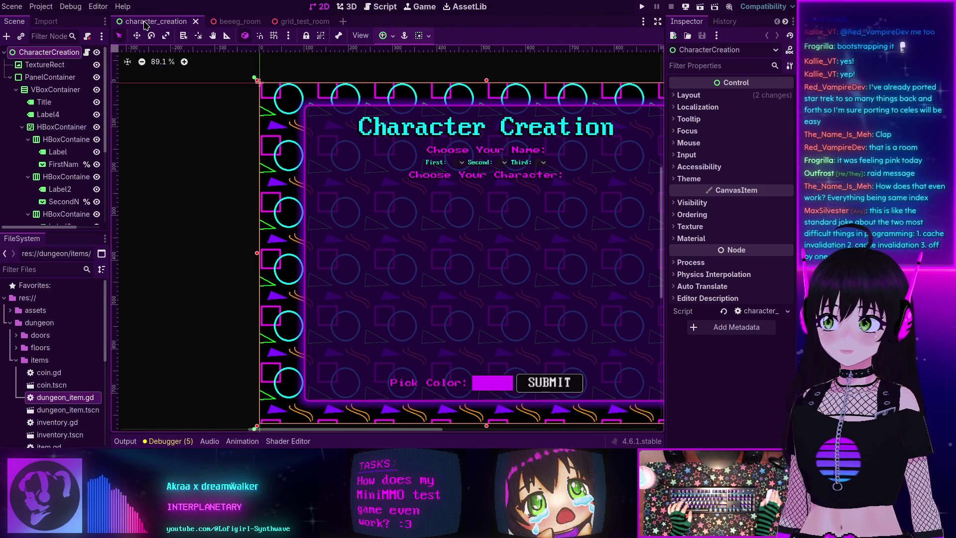
middle_click(144, 21)
middle_click(145, 22)
middle_click(145, 21)
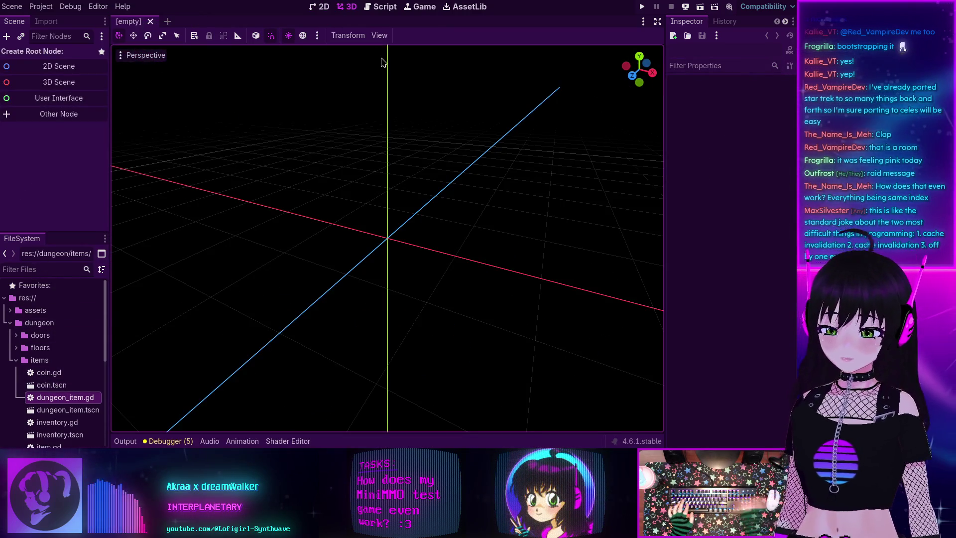
Cancel the Quick Open file search, then collapse the items and dungeon folders.
key("shift+alt+o")
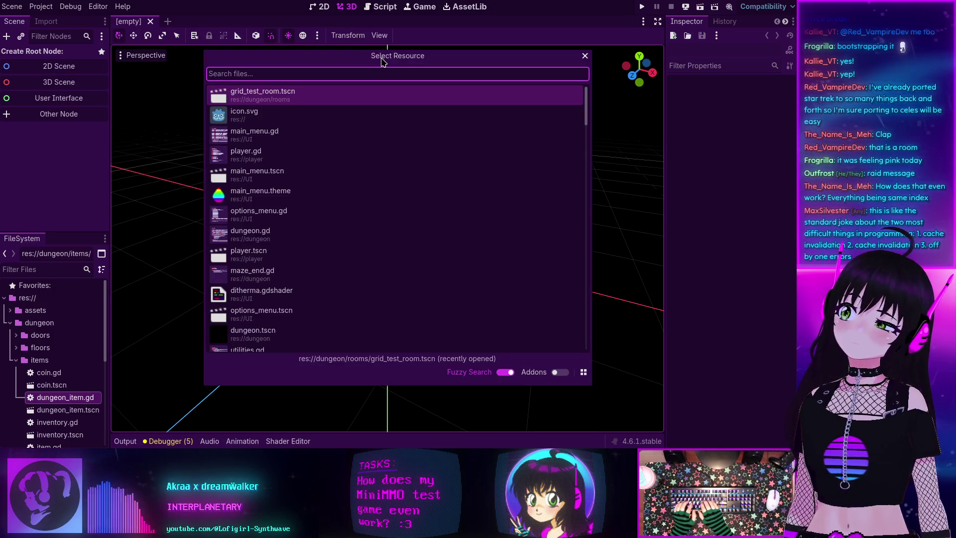
type("pma")
key("BackSpace")
key("BackSpace")
key("BackSpace")
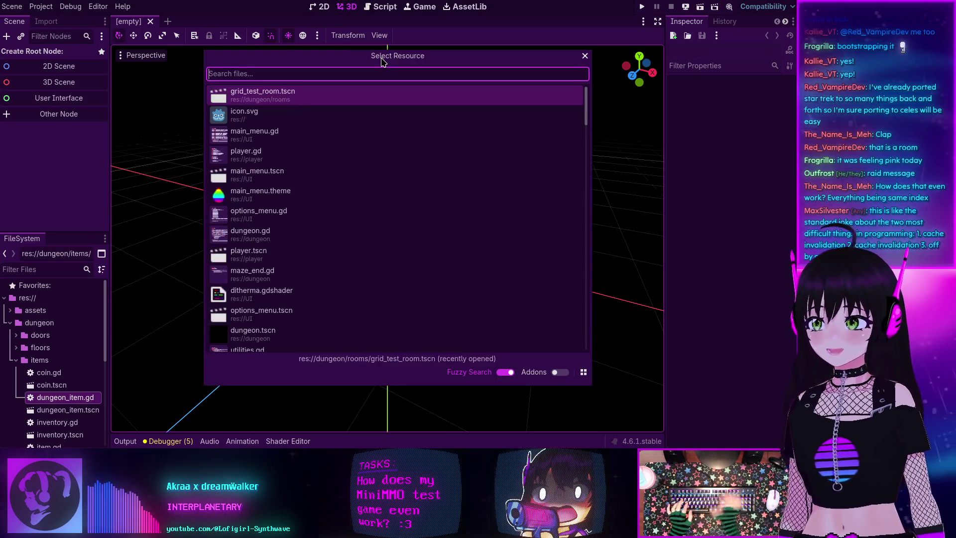
left_click(584, 56)
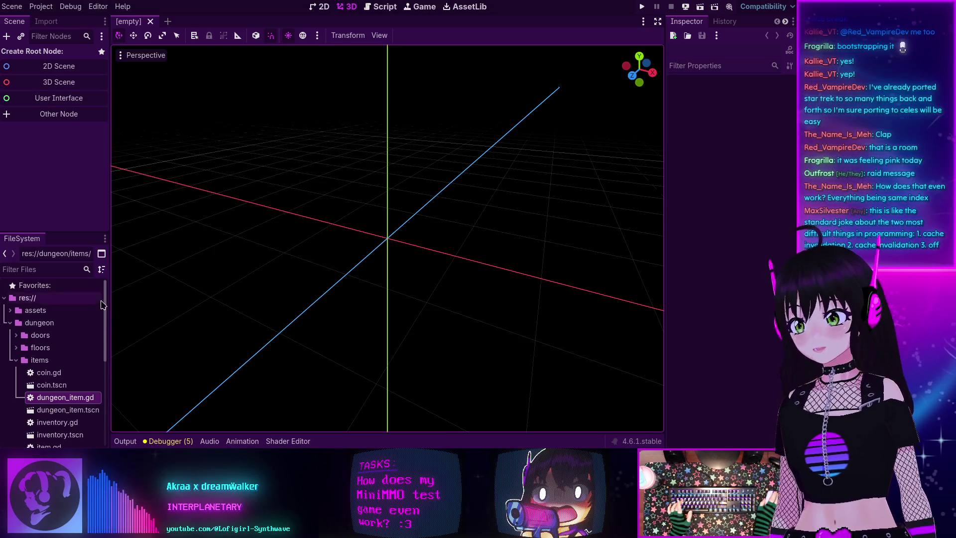
left_click(16, 360)
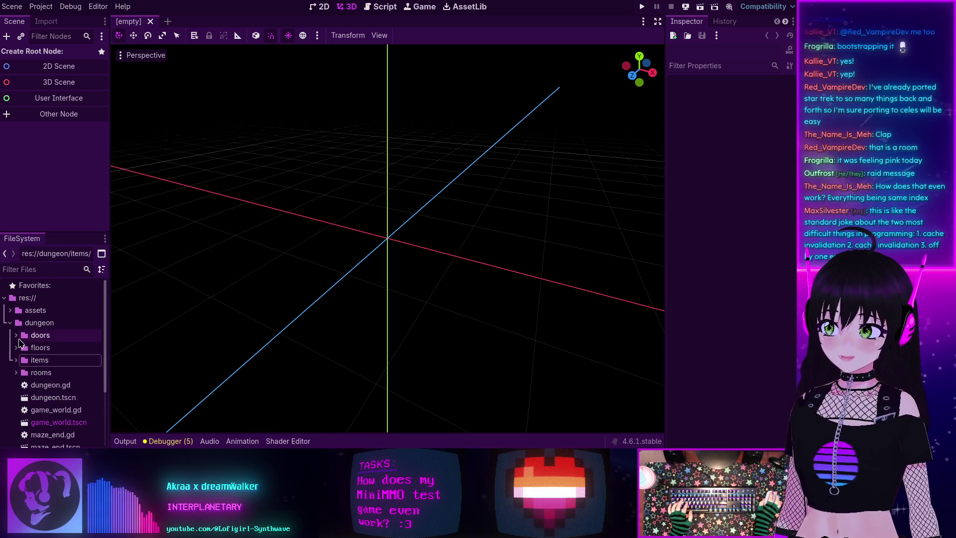
left_click(10, 323)
Open main_menu.tscn, options_menu.tscn and character_creation.tscn from the UI folder.
left_click(10, 359)
scroll(30, 363, "down", 5)
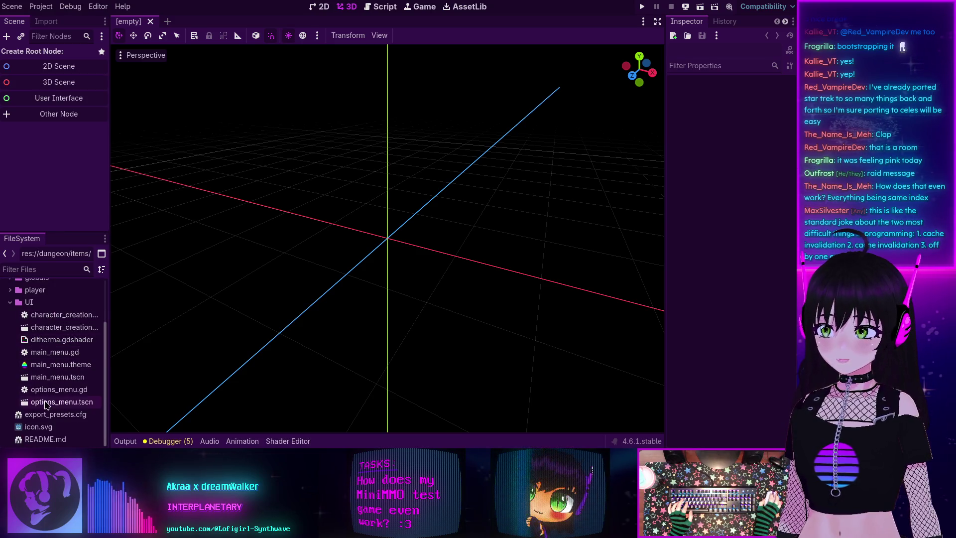
double_click(58, 377)
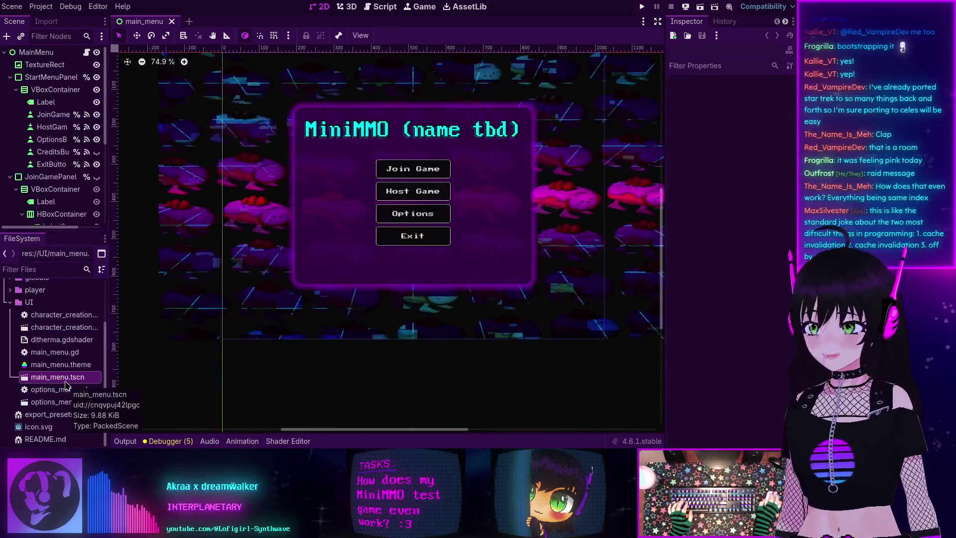
double_click(57, 401)
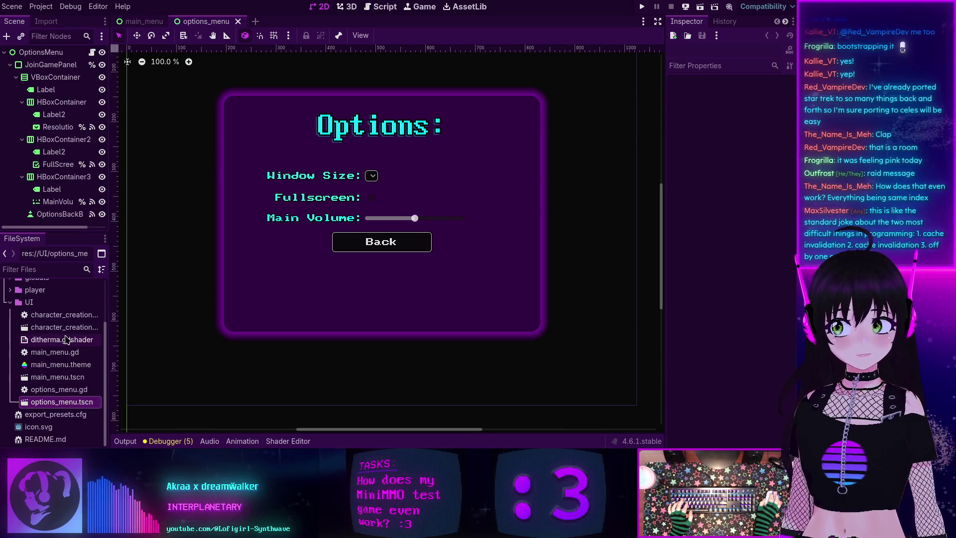
double_click(64, 327)
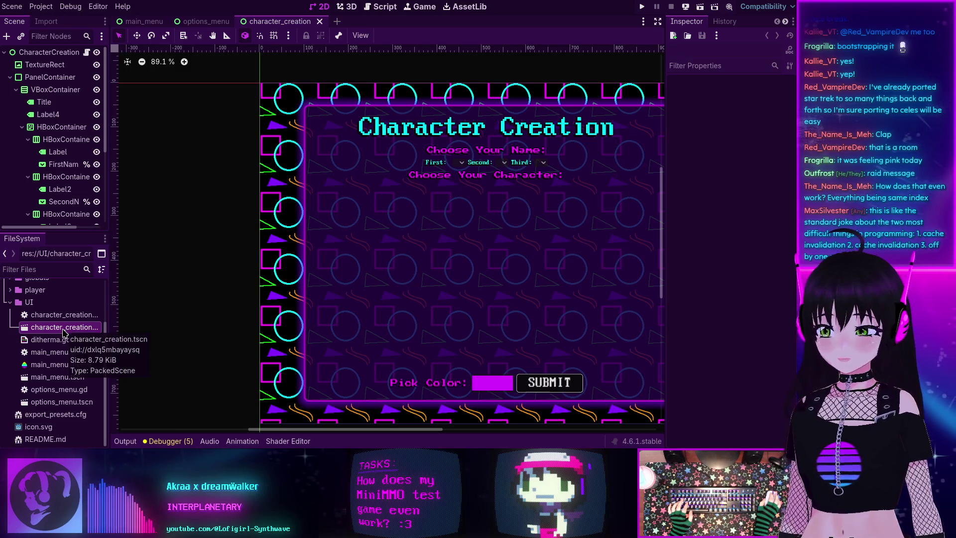
Collapse the UI folder, expand globals and open debug_soup.tscn.
left_click(10, 302)
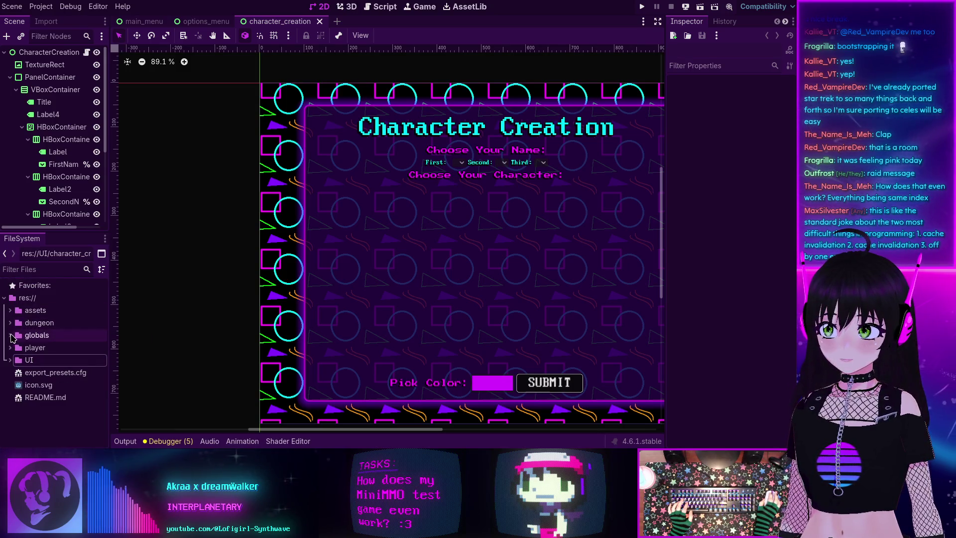
left_click(11, 335)
scroll(19, 341, "down", 3)
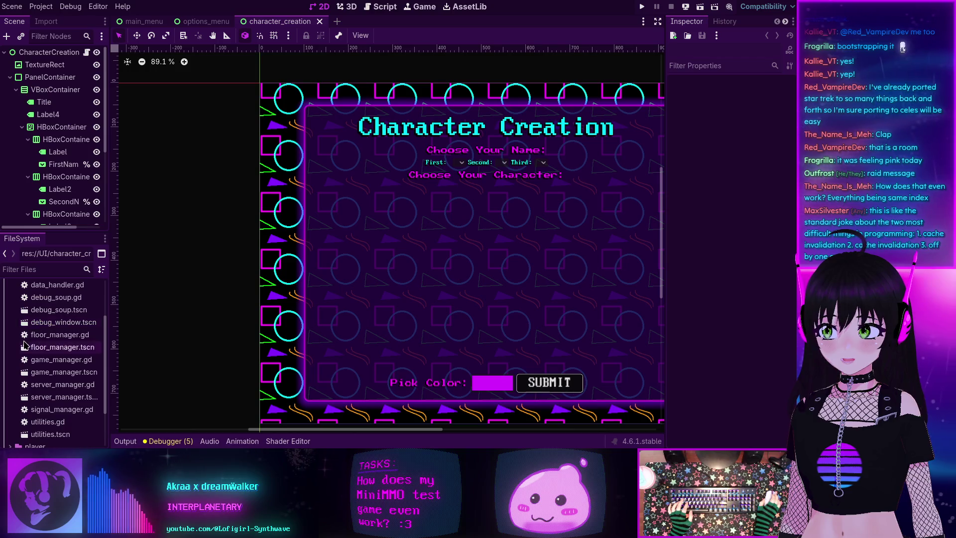
scroll(50, 329, "up", 1)
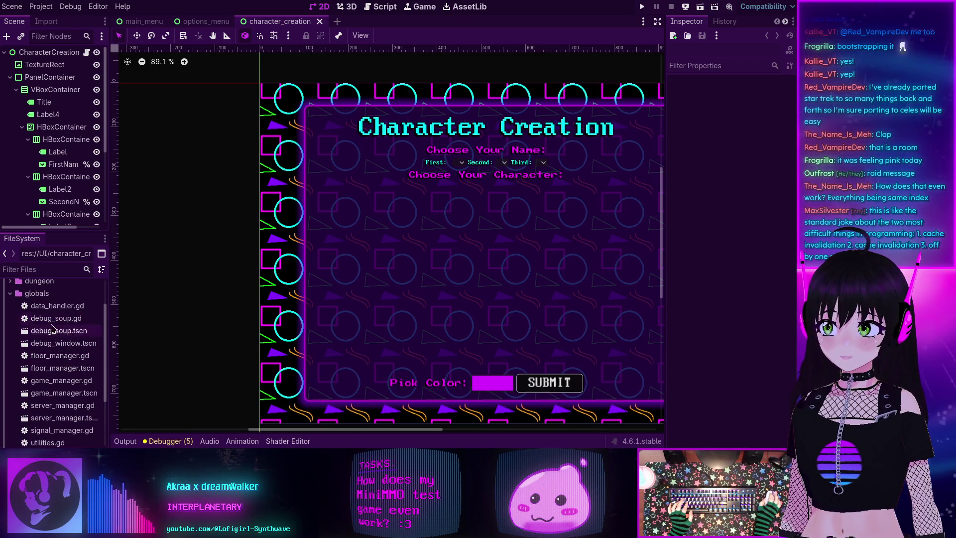
double_click(51, 331)
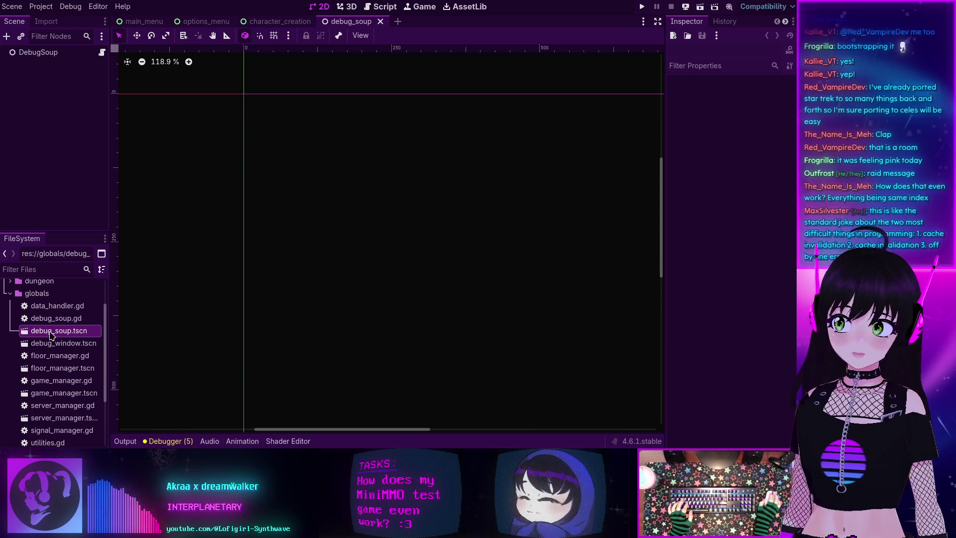
Open floor_manager.tscn, expand the player folder and open grid_explorer.tscn.
double_click(69, 370)
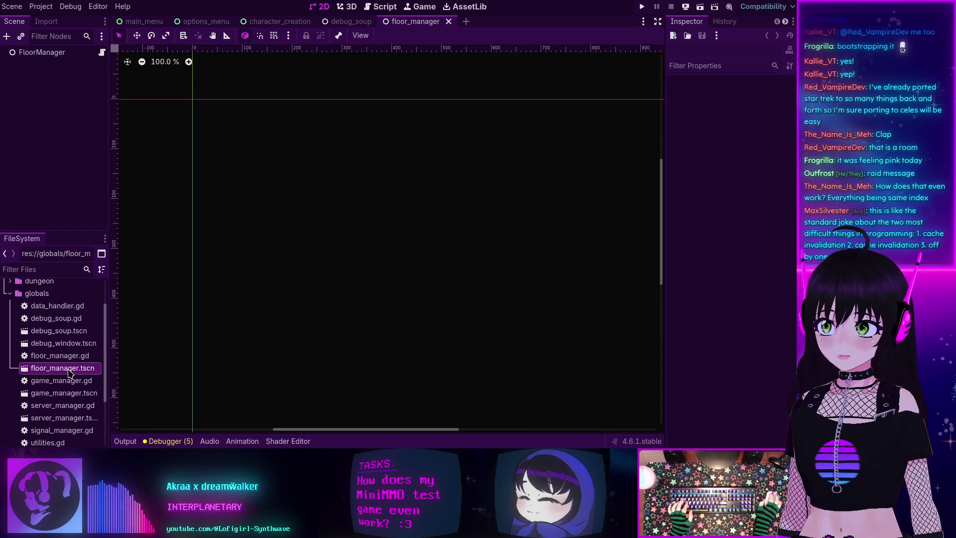
scroll(68, 369, "down", 3)
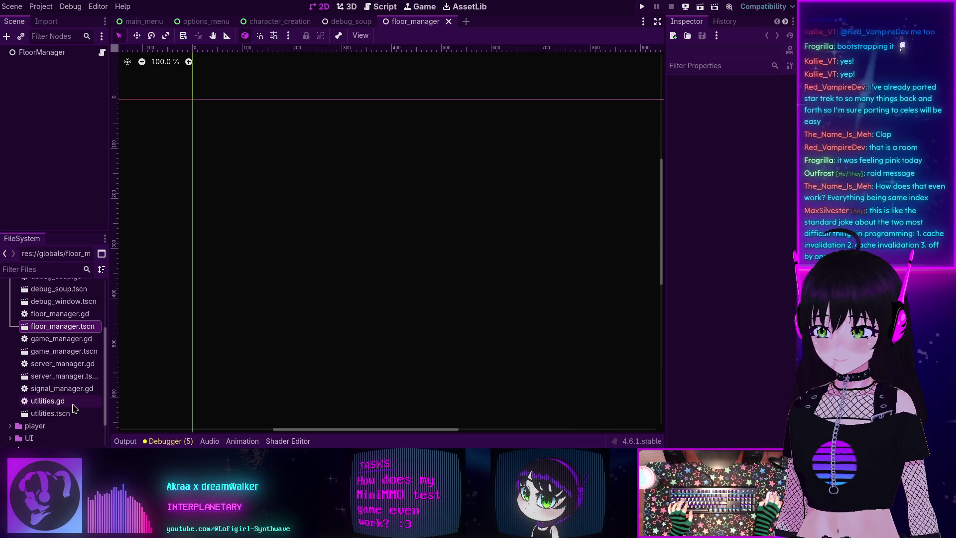
left_click(10, 425)
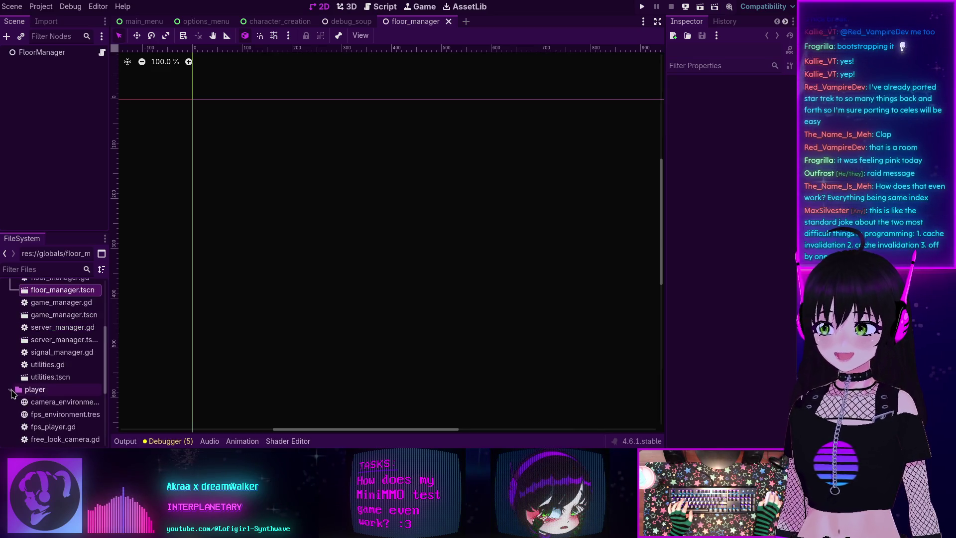
scroll(12, 393, "down", 5)
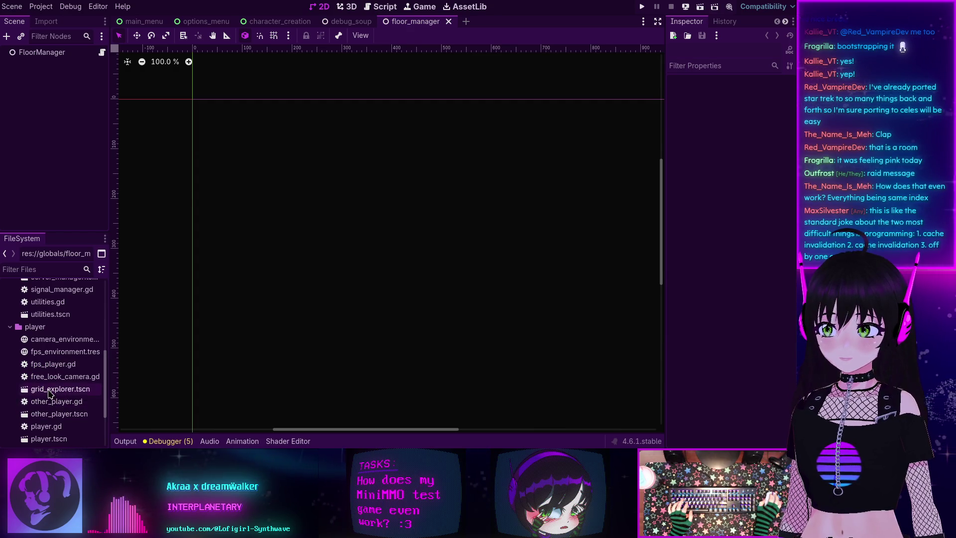
double_click(50, 391)
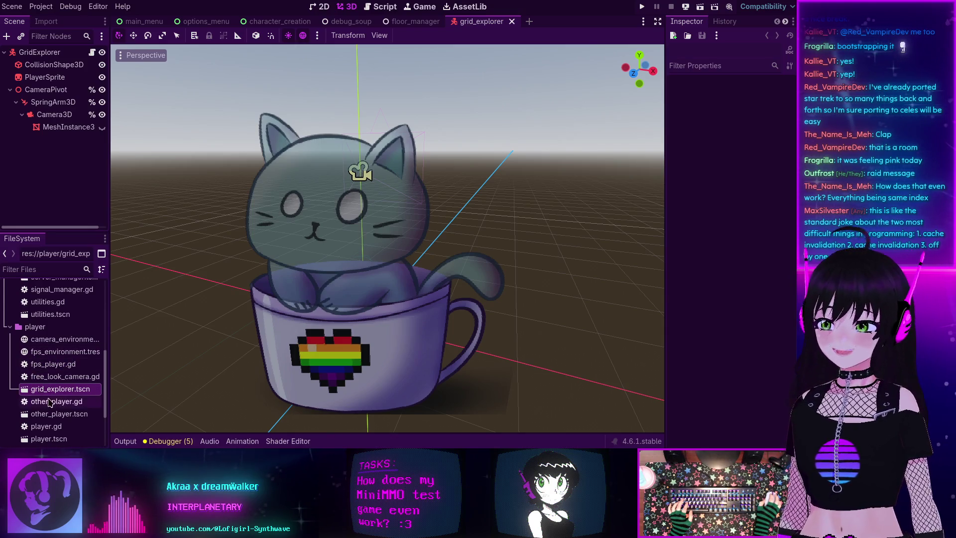
Open other_player.tscn and player.tscn.
scroll(52, 385, "down", 3)
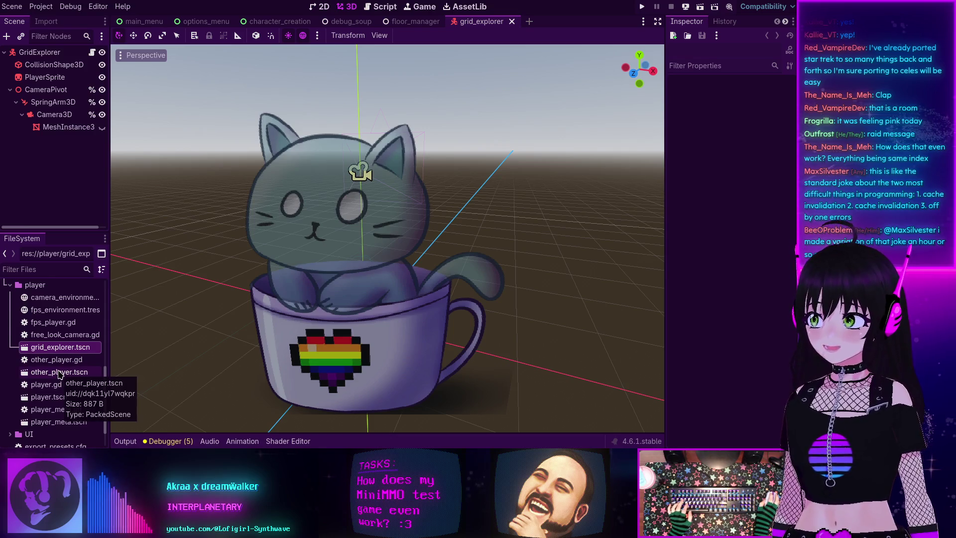
double_click(59, 373)
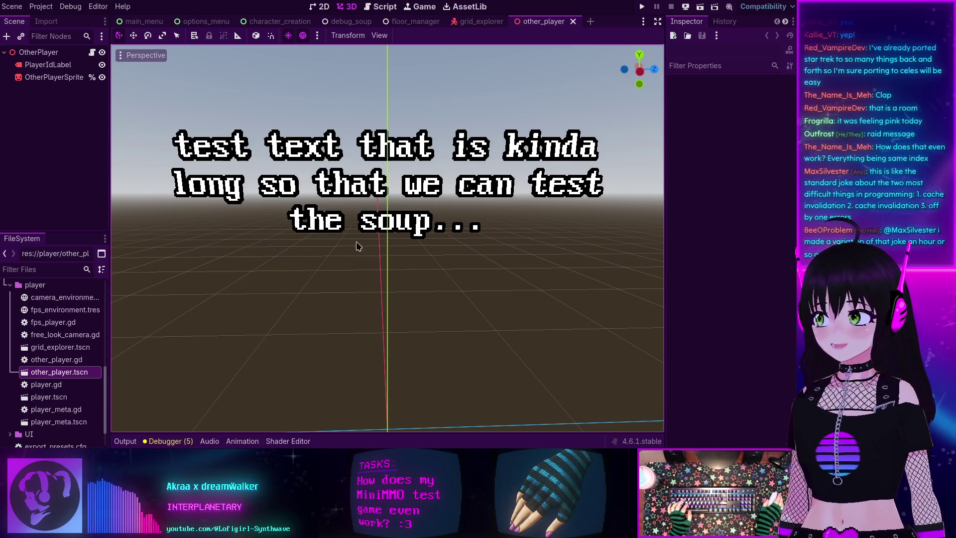
left_click(49, 398)
double_click(50, 398)
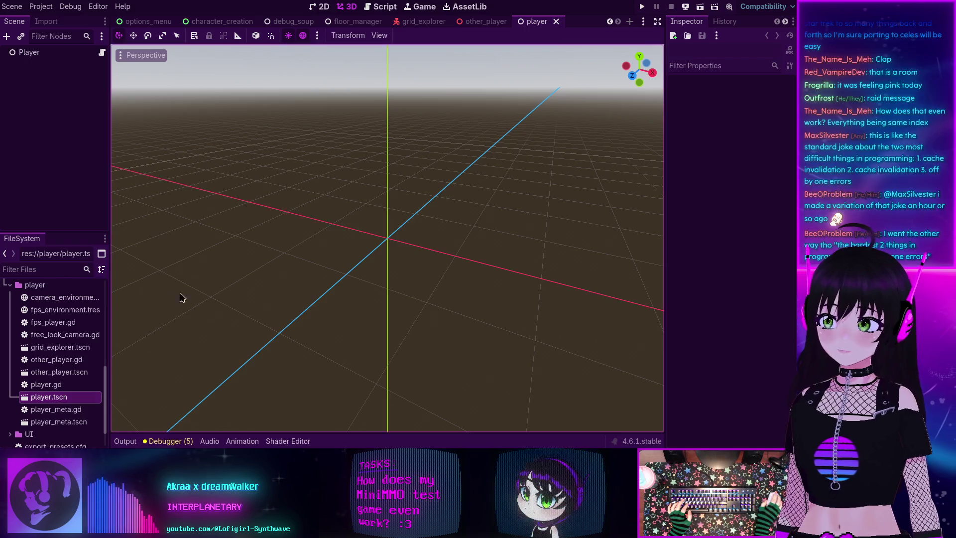
Open the player_meta.tscn scene.
left_click(54, 422)
double_click(55, 423)
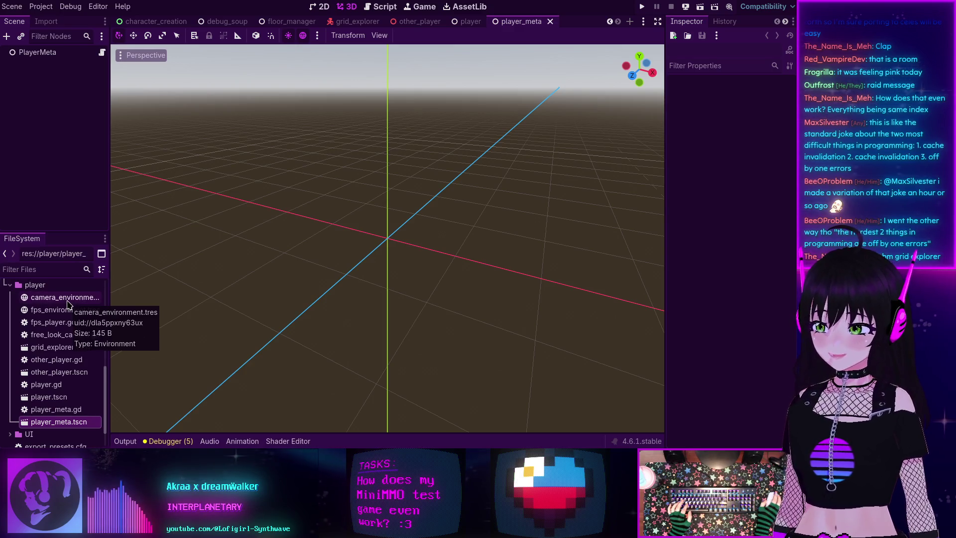
scroll(50, 359, "down", 3)
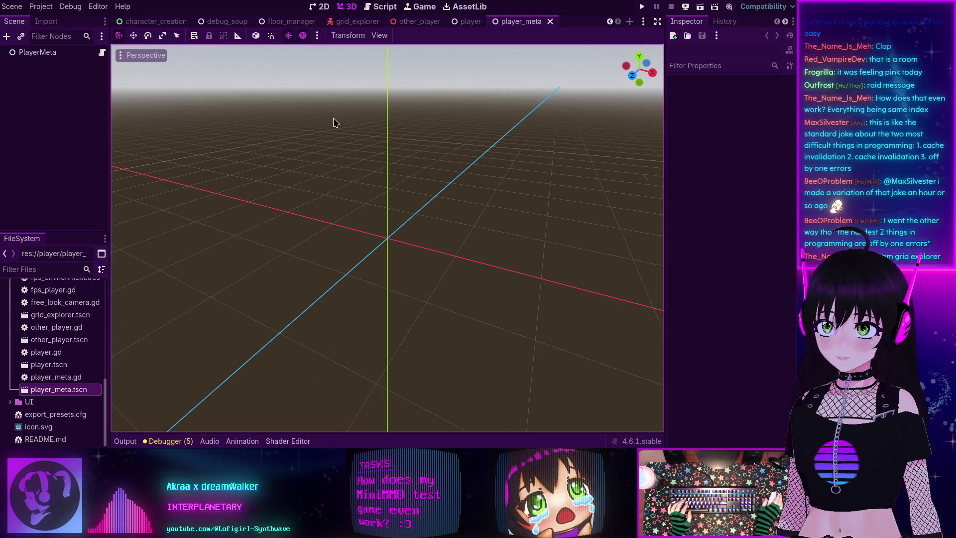
Close the character_creation, debug_soup, floor_manager, grid_explorer and player scene tabs, and collapse the player folder.
middle_click(227, 21)
middle_click(158, 22)
middle_click(158, 22)
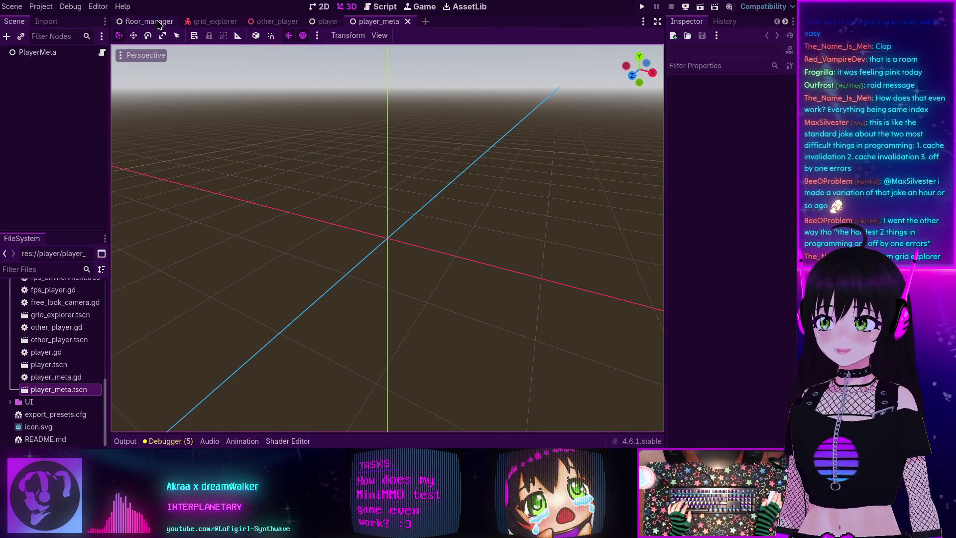
middle_click(158, 22)
middle_click(158, 22)
middle_click(149, 23)
middle_click(140, 25)
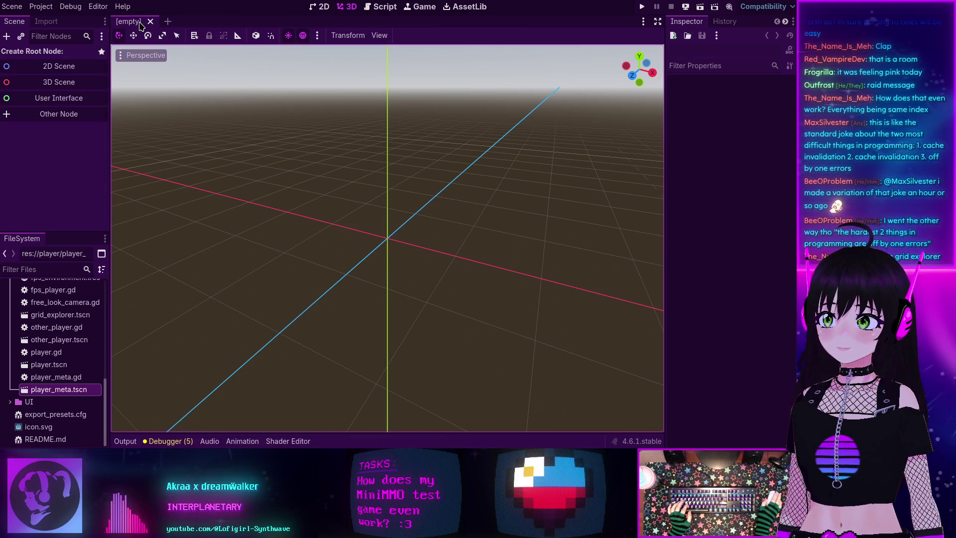
key("Left")
key("Left")
Open game_world.tscn from the dungeon folder, then open its MainMenu instance's scene.
scroll(30, 332, "up", 5)
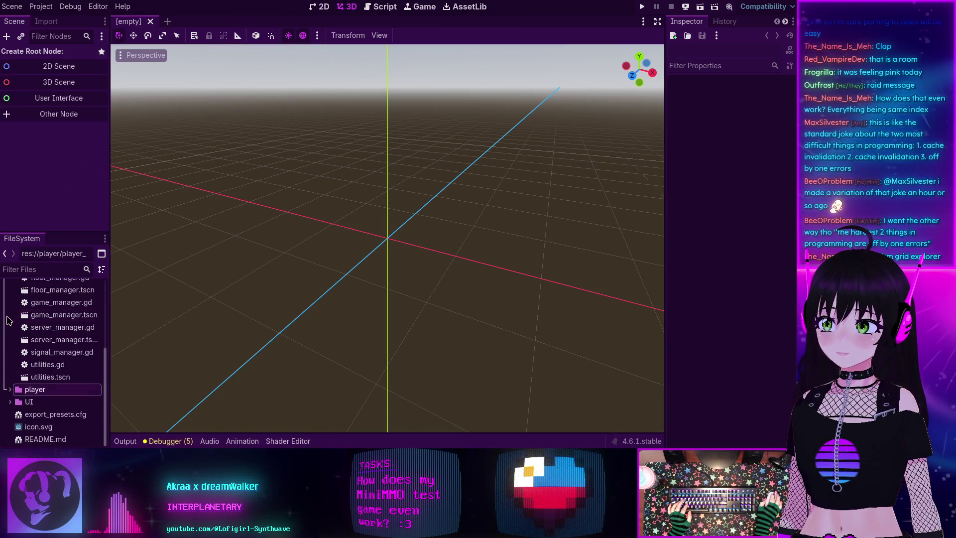
scroll(30, 333, "up", 3)
left_click(10, 323)
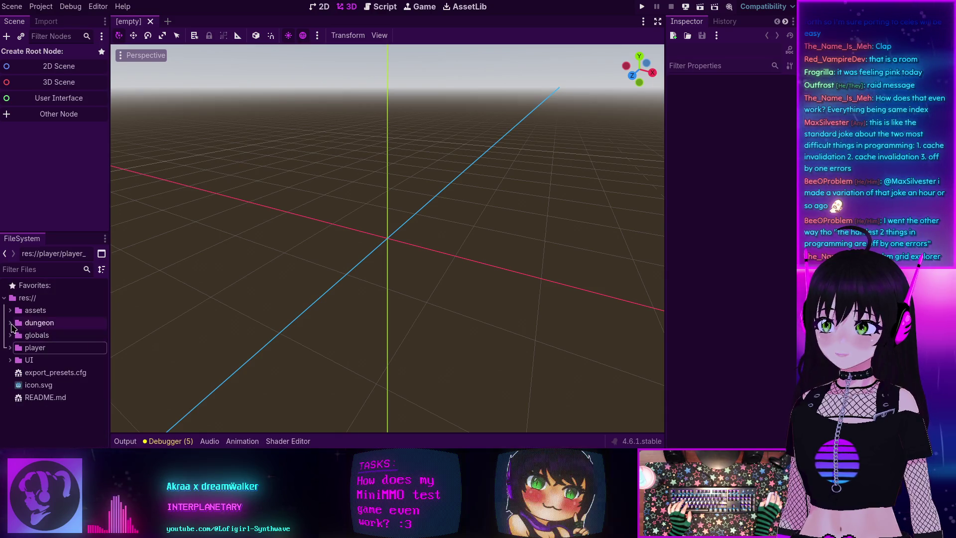
left_click(11, 323)
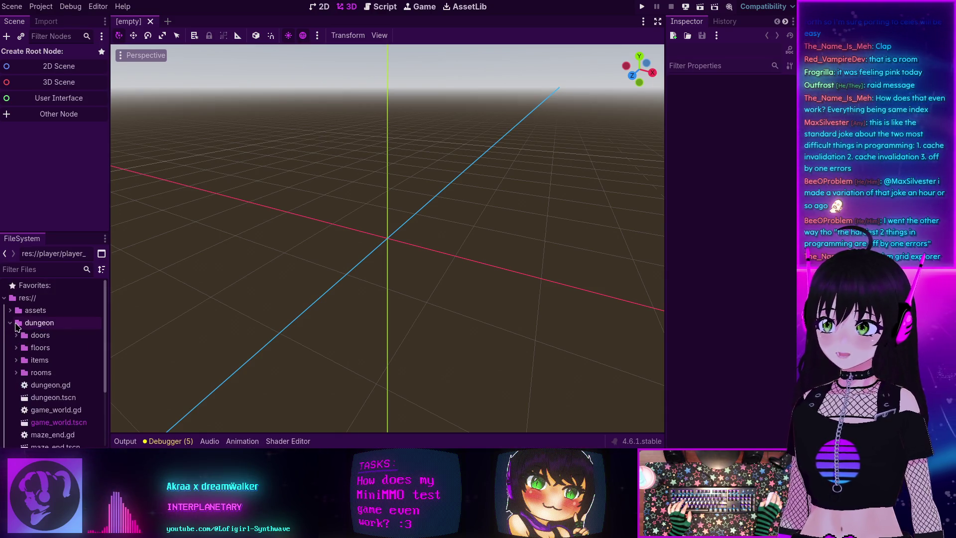
scroll(43, 333, "down", 3)
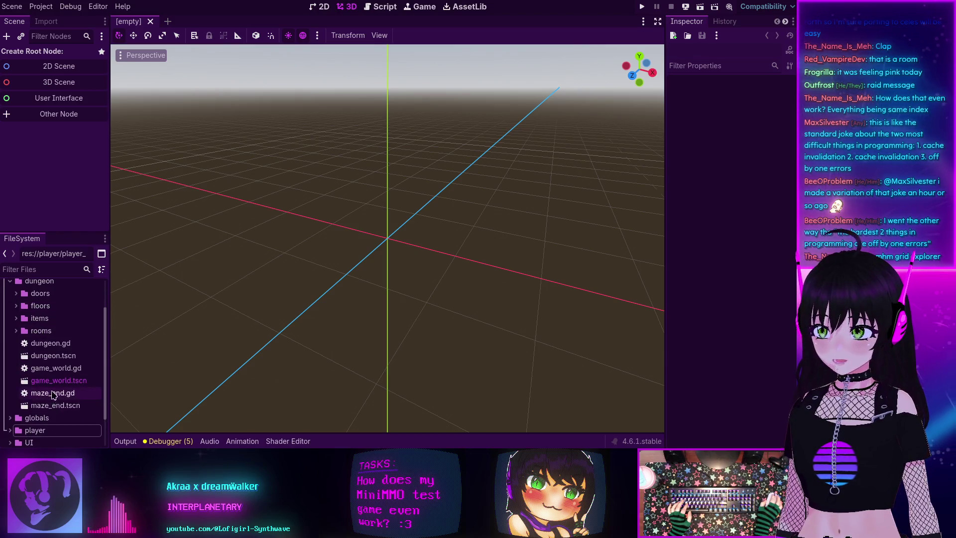
double_click(50, 381)
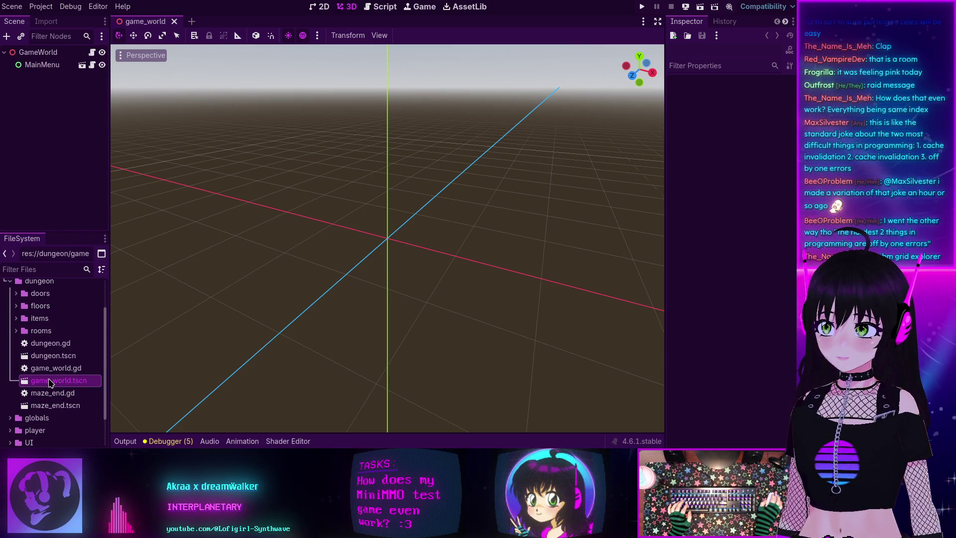
left_click(82, 66)
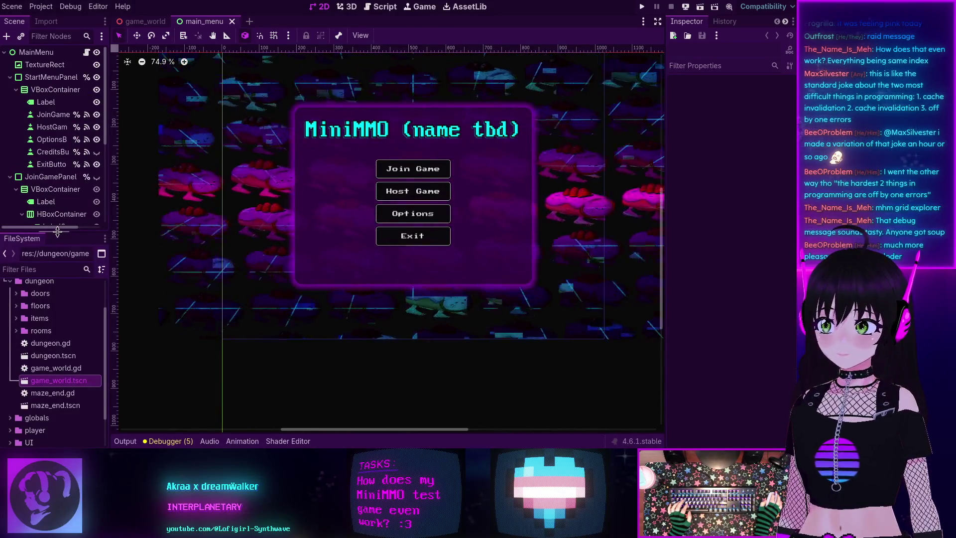
Hide the Join Game panel and collapse the StartMenuPanel and JoinGamePanel nodes.
left_click_drag(58, 231, 58, 261)
scroll(48, 187, "down", 2)
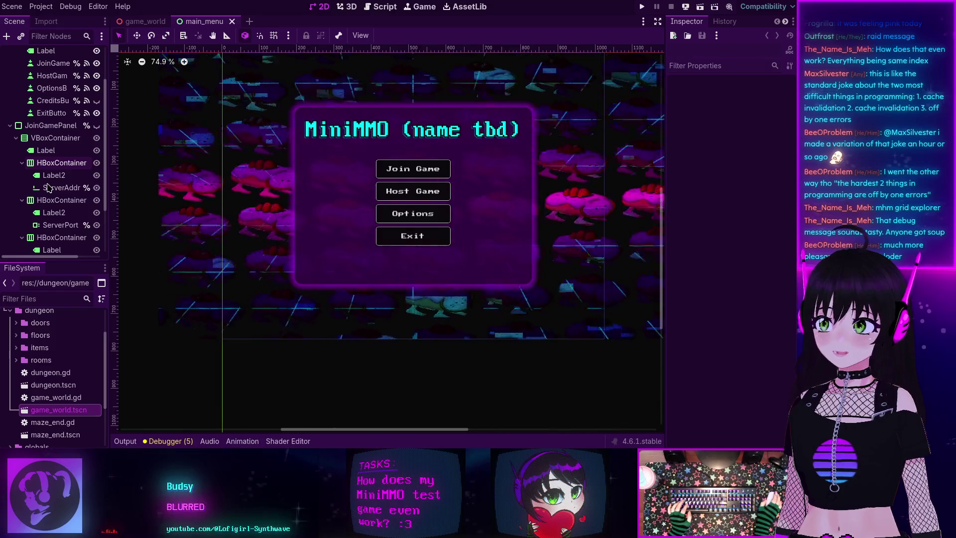
left_click(97, 125)
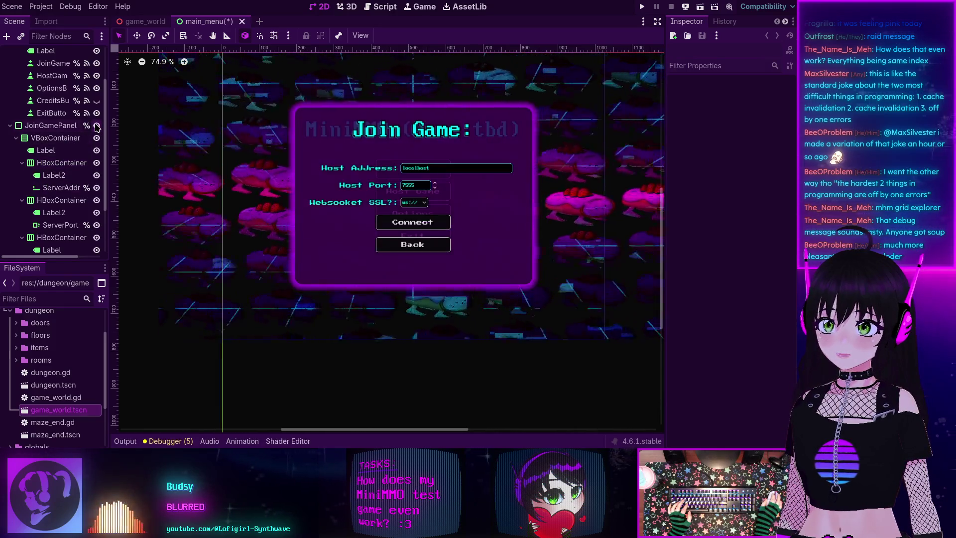
scroll(49, 149, "up", 2)
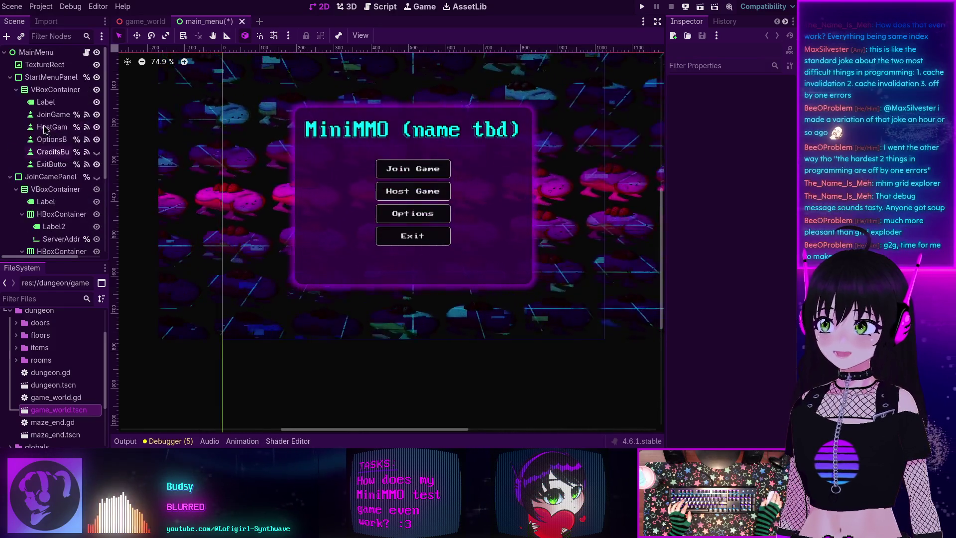
left_click(10, 77)
left_click(10, 90)
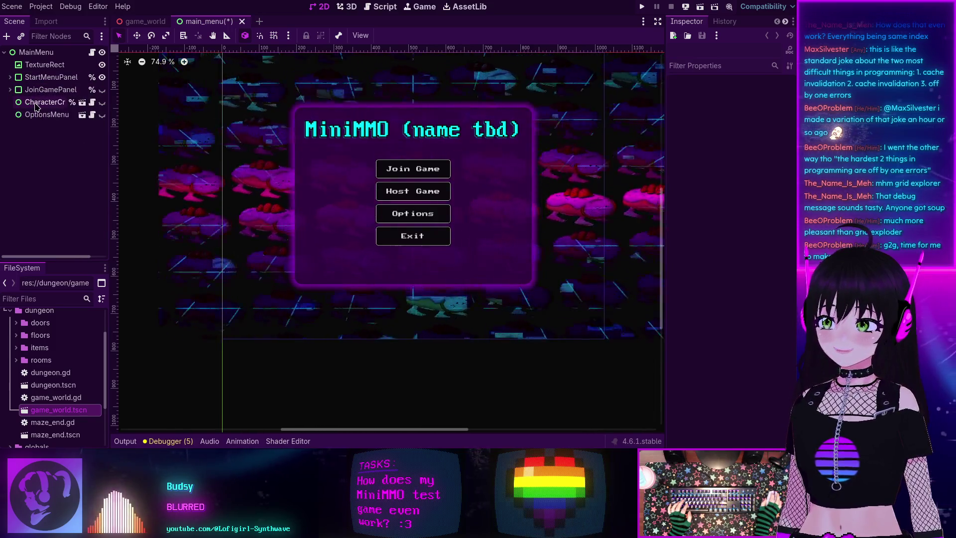
Briefly preview the character creation and options panels, then close main_menu with Don't Save.
left_click(102, 102)
left_click(102, 102)
left_click(102, 114)
left_click(102, 114)
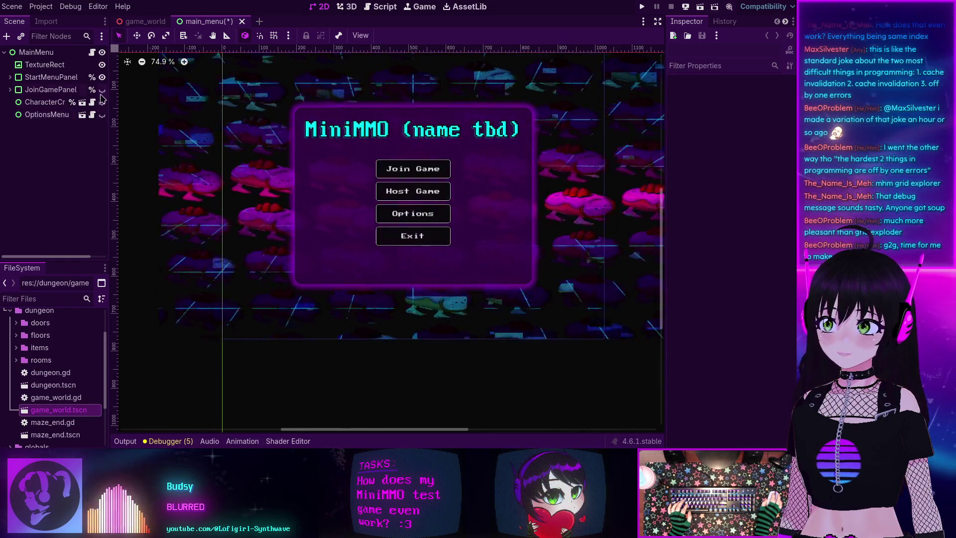
left_click(102, 89)
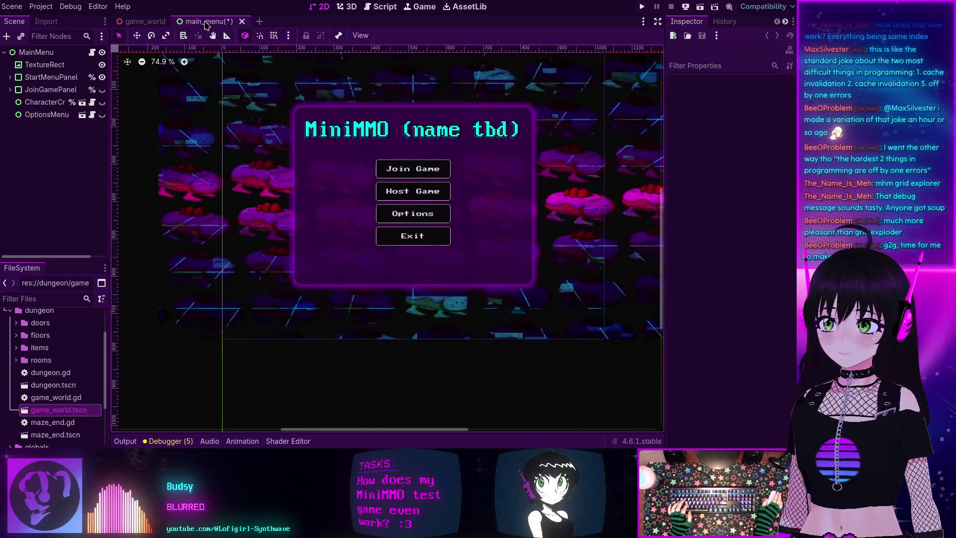
left_click(242, 21)
left_click(459, 249)
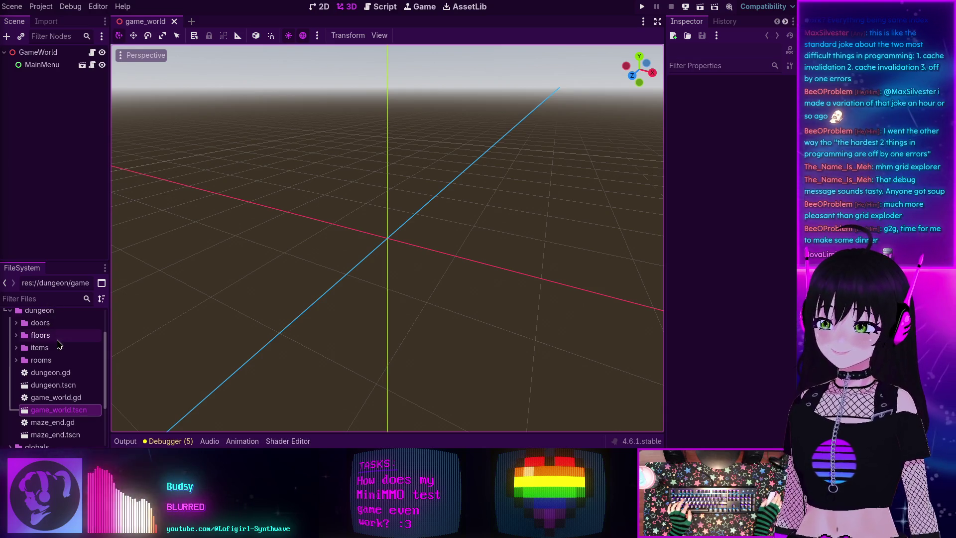
Open floor.tscn from the floors folder and select the SaveButton node.
scroll(54, 341, "up", 1)
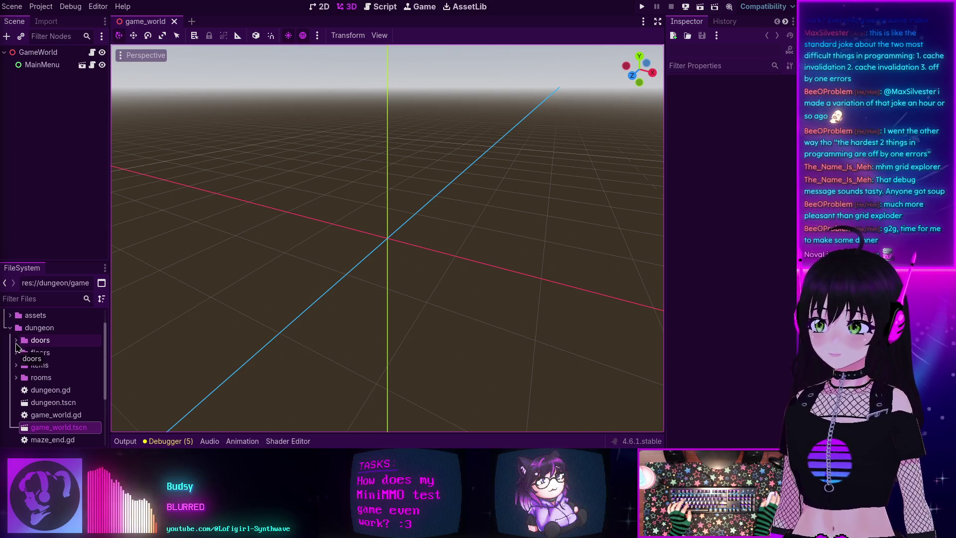
left_click(15, 353)
double_click(49, 377)
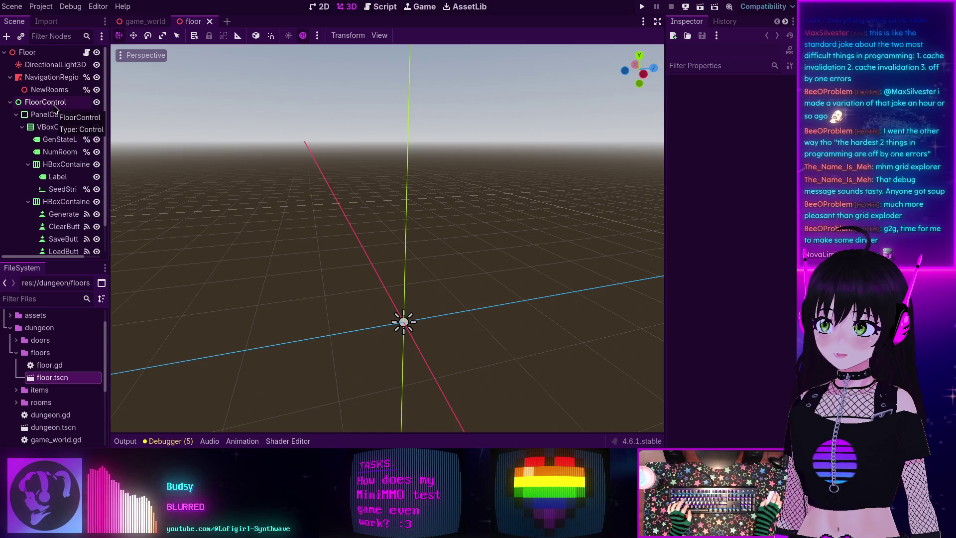
scroll(55, 108, "down", 2)
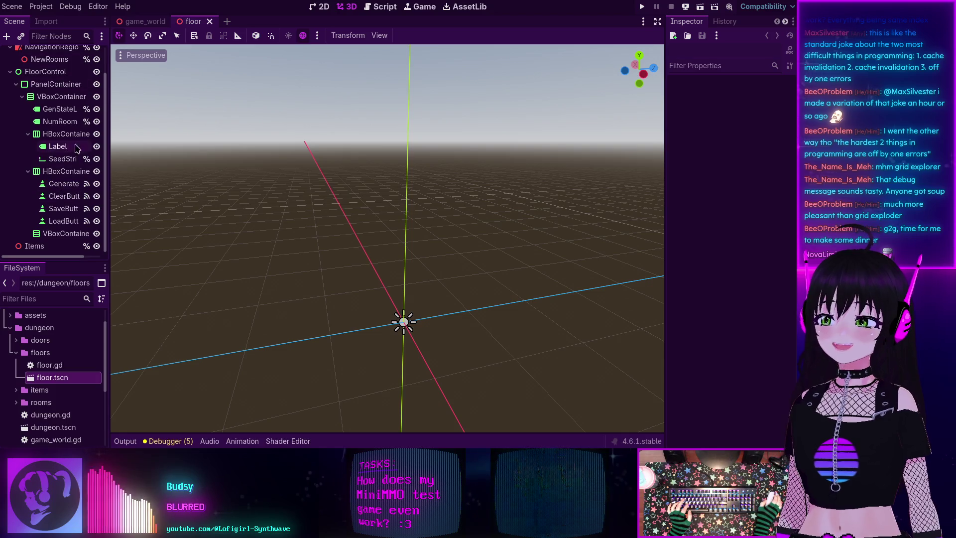
left_click(63, 209)
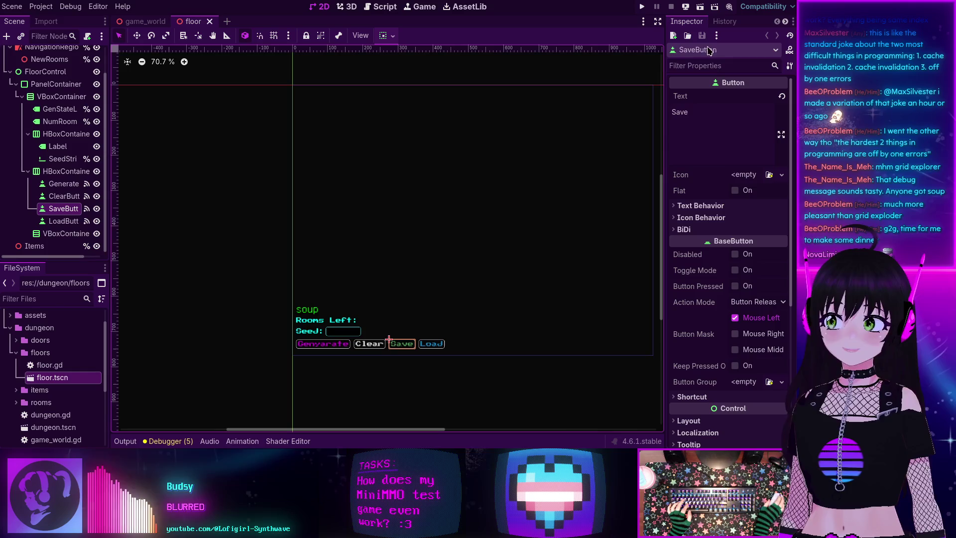
Go to the method connected to SaveButton's pressed() signal in floor.gd.
left_click(724, 21)
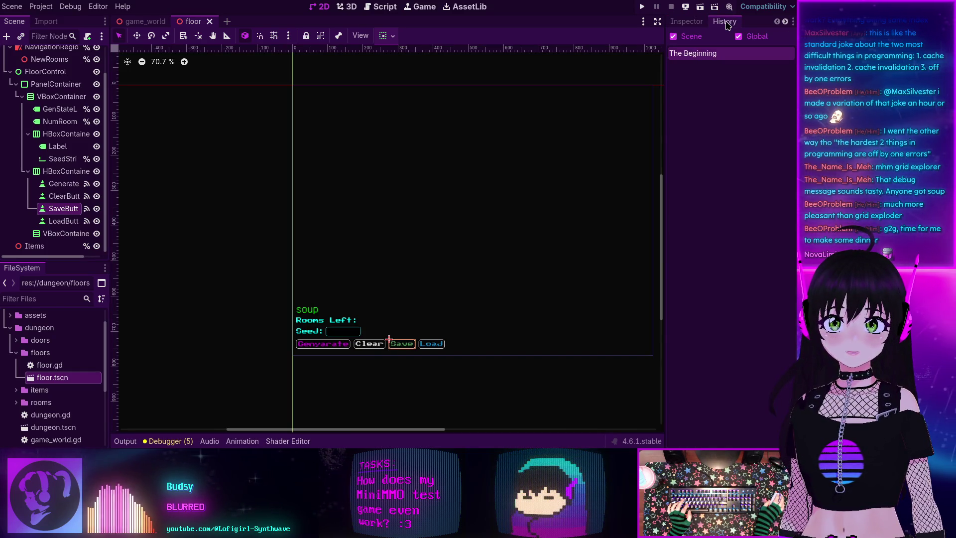
scroll(748, 25, "down", 1)
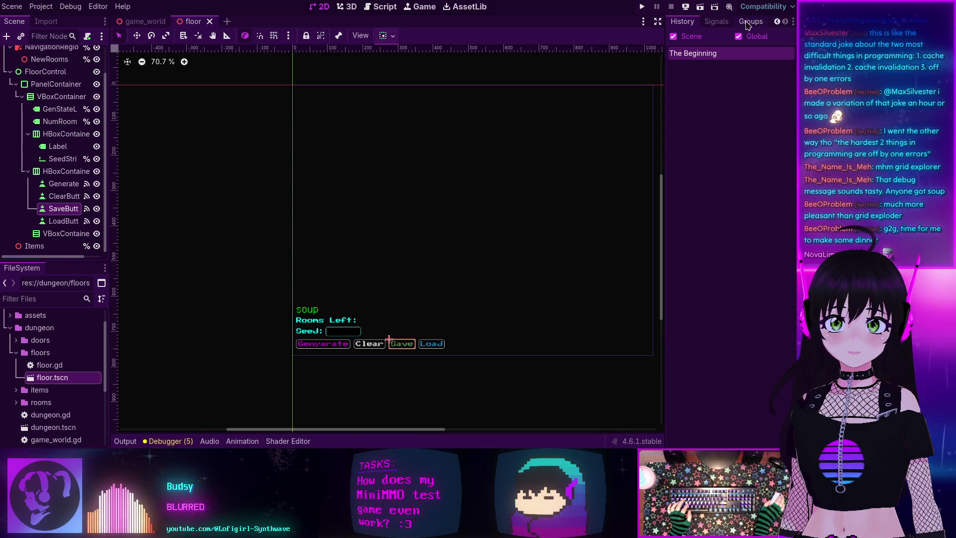
left_click_drag(715, 22, 686, 22)
left_click(716, 22)
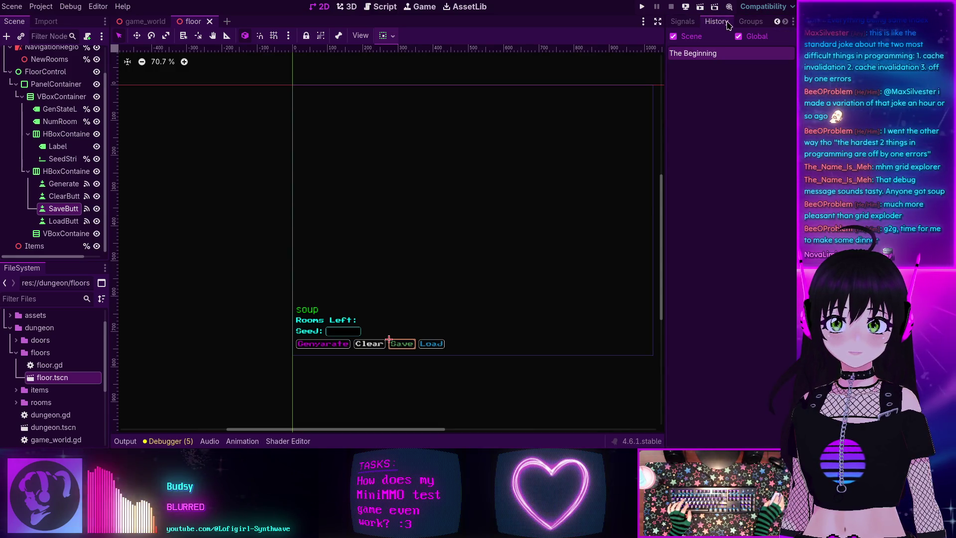
left_click(683, 24)
scroll(687, 25, "up", 1)
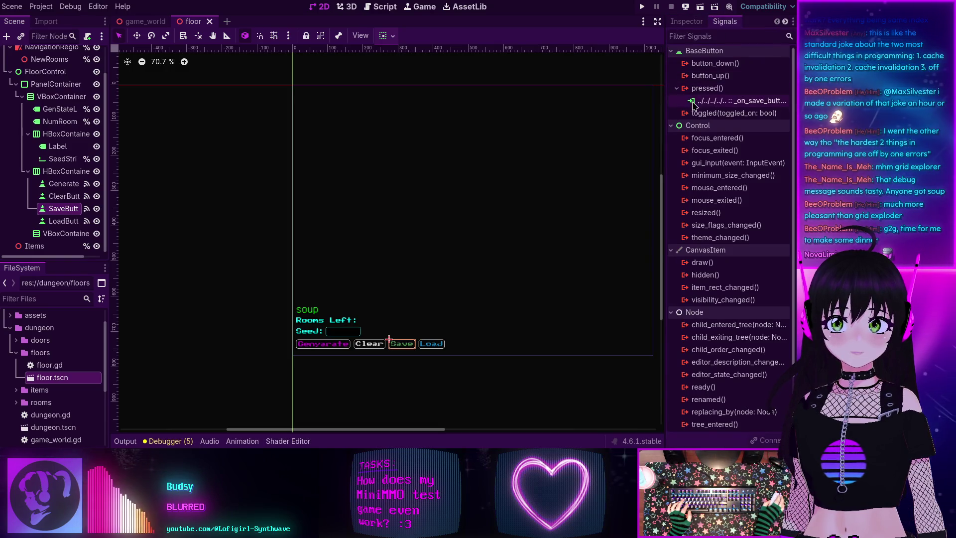
right_click(715, 103)
left_click(731, 120)
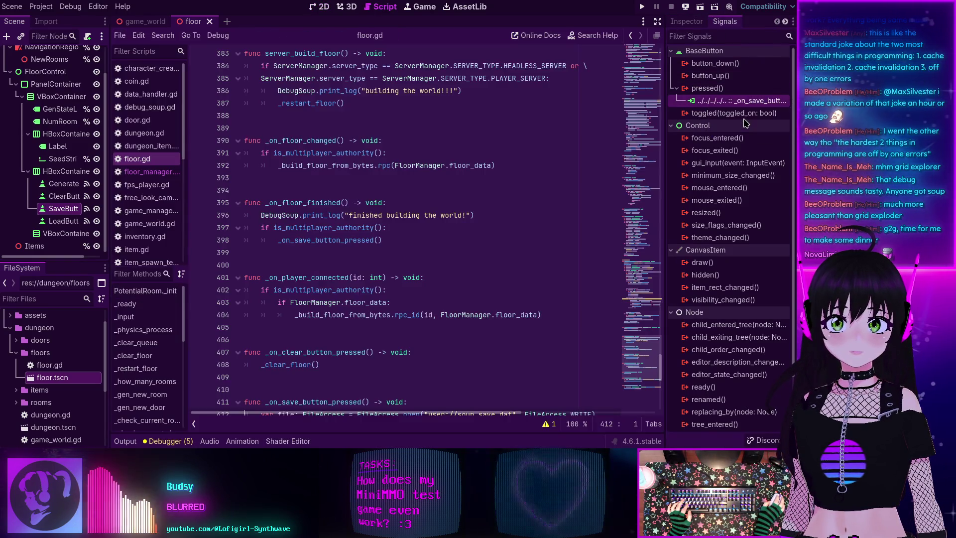
Jump from the _get_floor_info call on line 413 to its definition at line 303.
scroll(404, 162, "down", 3)
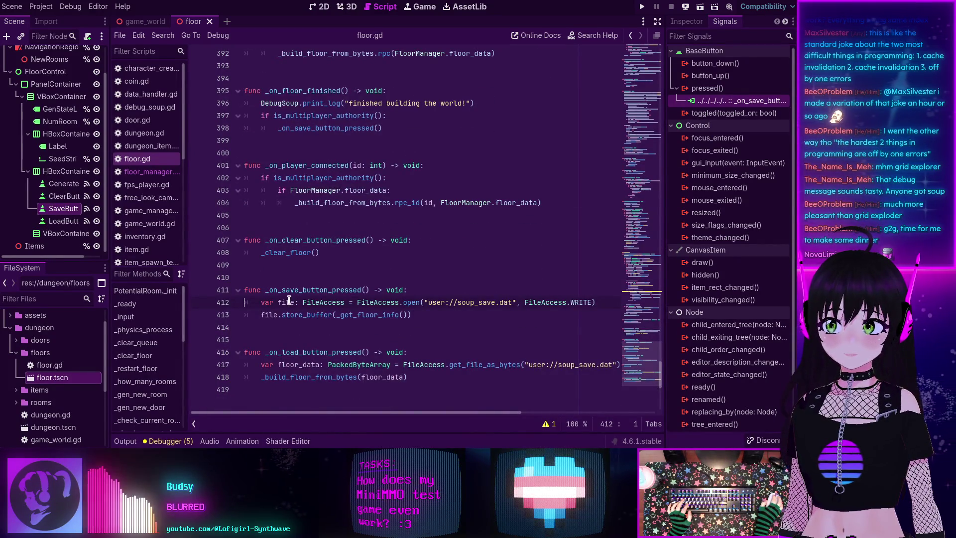
double_click(392, 315)
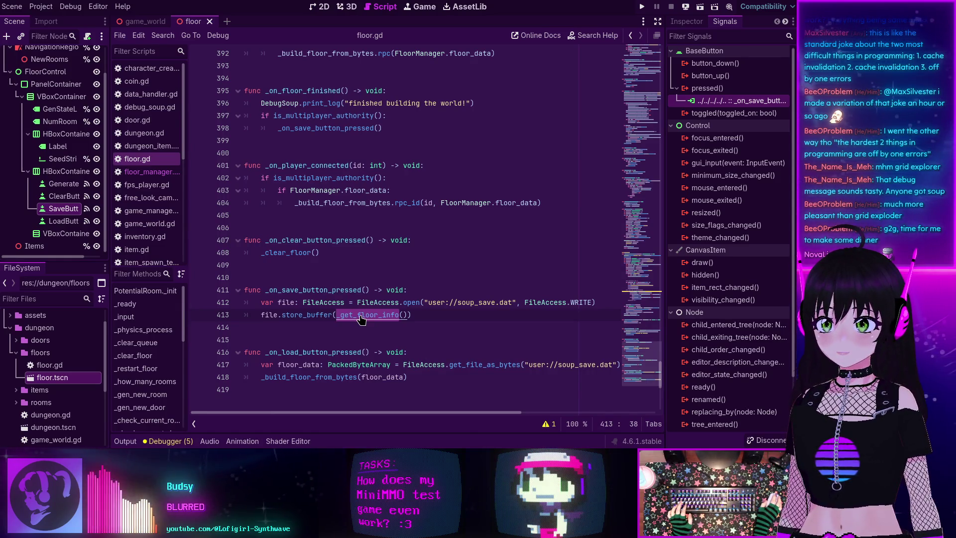
double_click(471, 302)
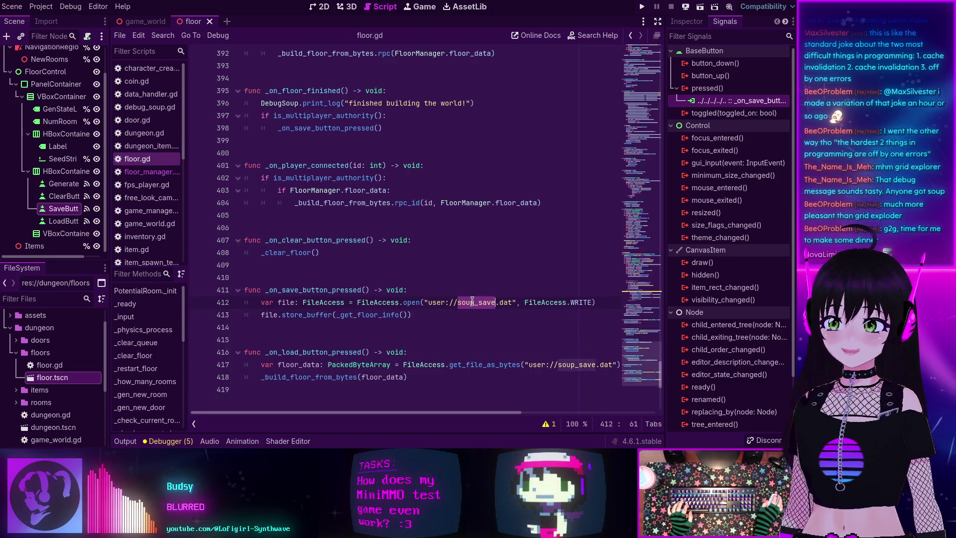
left_click(356, 314, "ctrl")
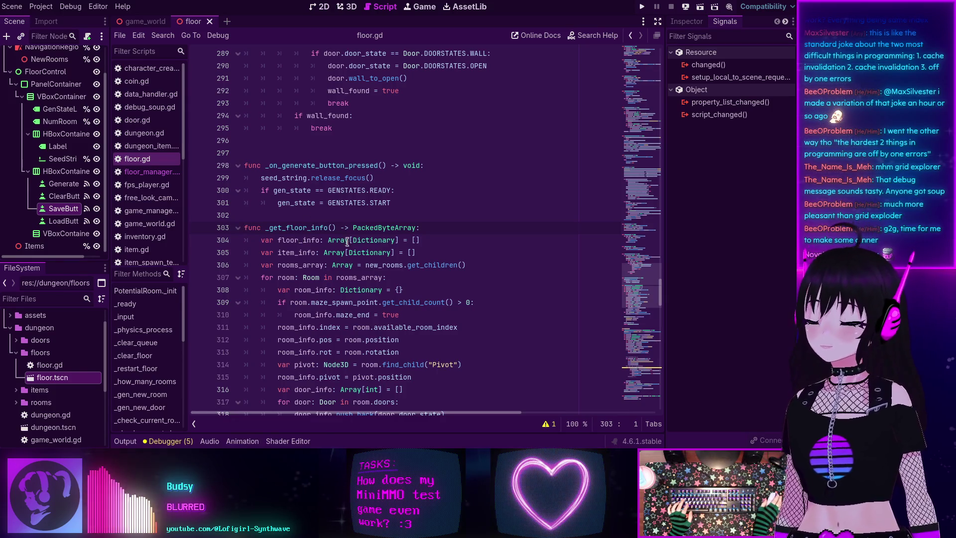
Scroll through floor.gd and select the _get_floor_info function name.
scroll(332, 235, "down", 1)
scroll(318, 228, "up", 1)
scroll(306, 230, "down", 1)
scroll(296, 209, "down", 2)
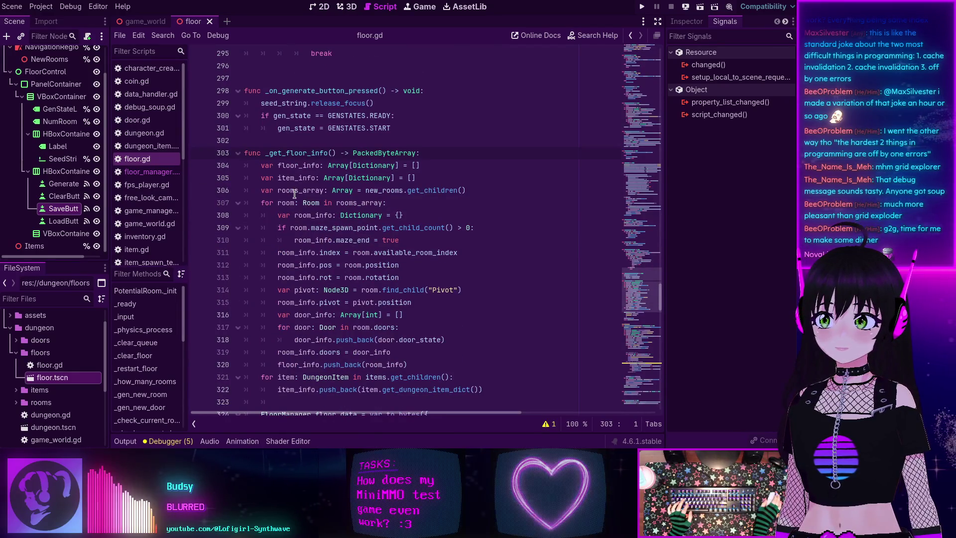
scroll(305, 234, "up", 3)
scroll(306, 238, "down", 2)
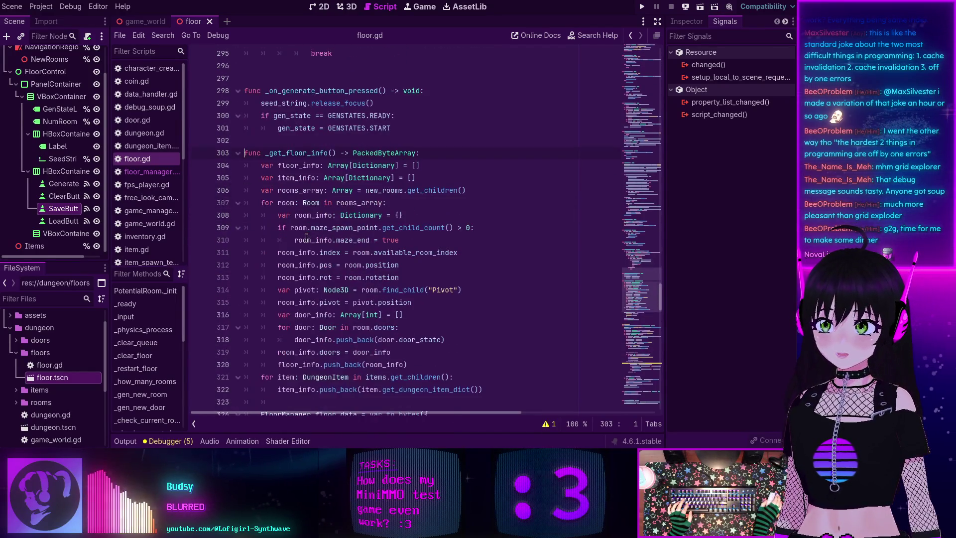
double_click(296, 155)
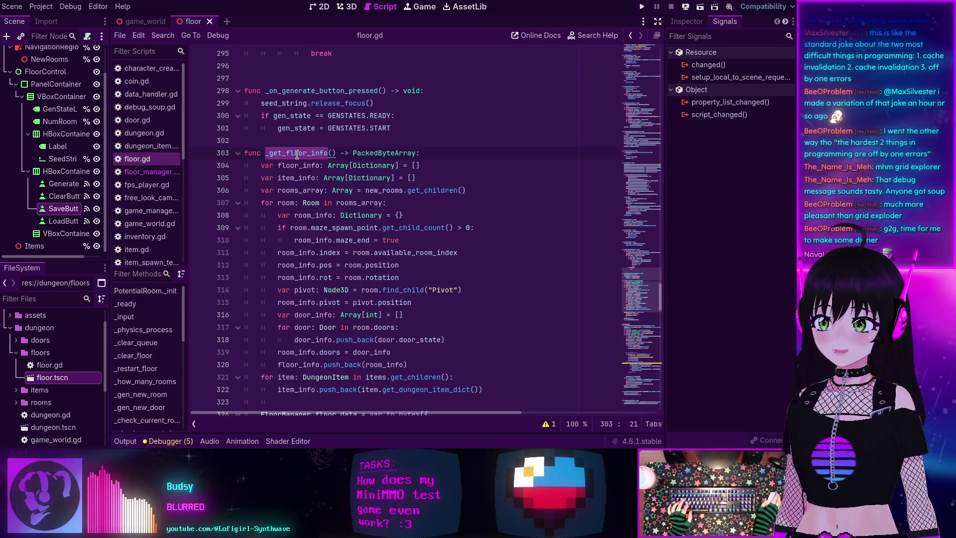
scroll(298, 154, "down", 2)
scroll(297, 154, "down", 2)
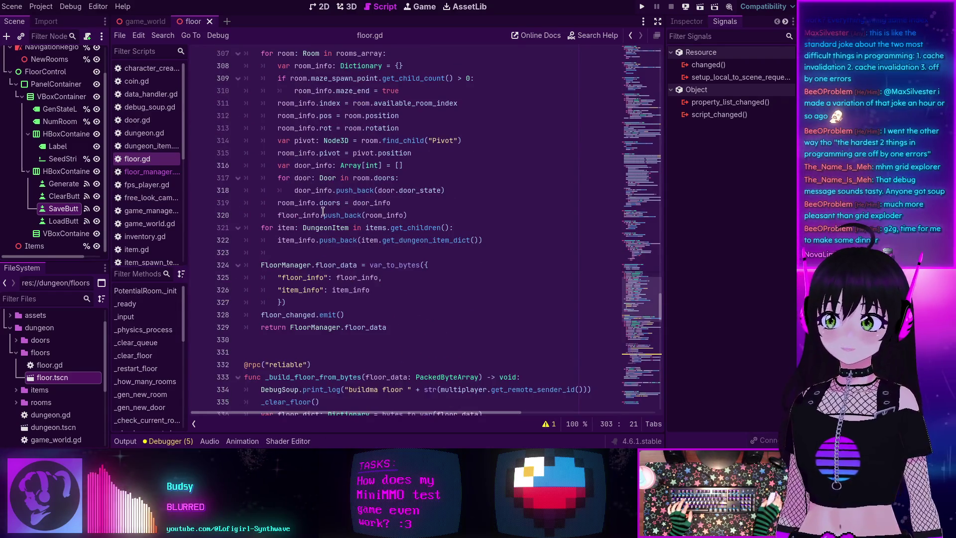
scroll(300, 302, "up", 2)
scroll(300, 302, "up", 1)
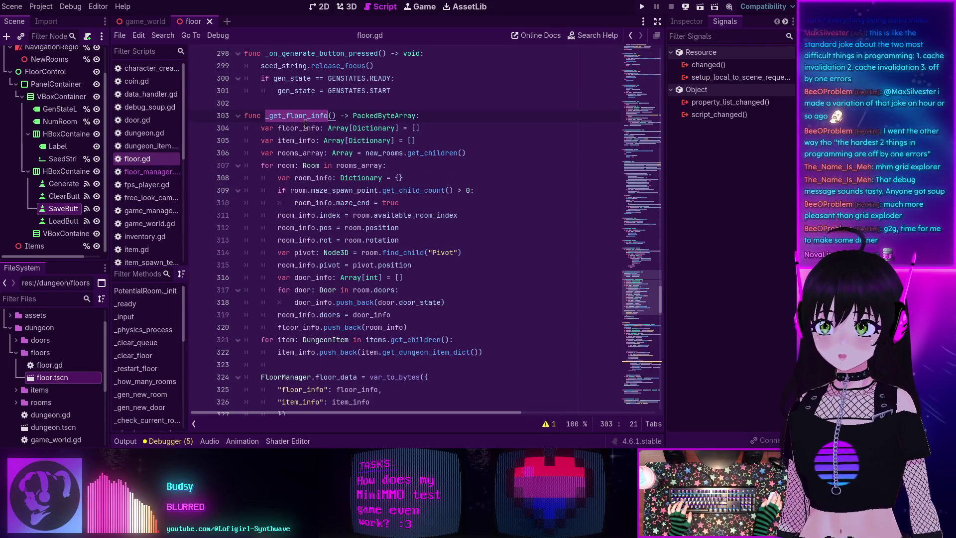
Highlight rooms_array, then jump from line 311's available_room_index to its declaration in room.gd.
left_click(295, 154)
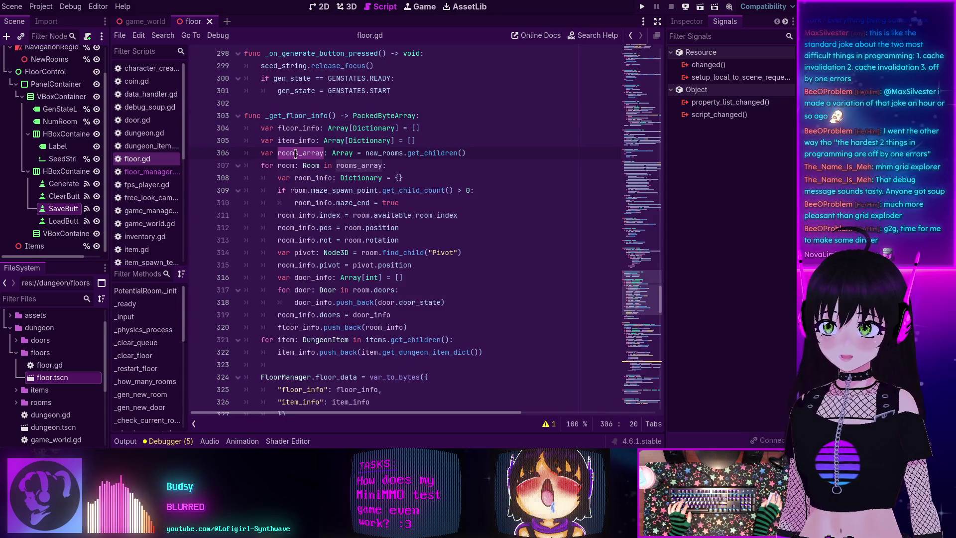
scroll(295, 154, "down", 3)
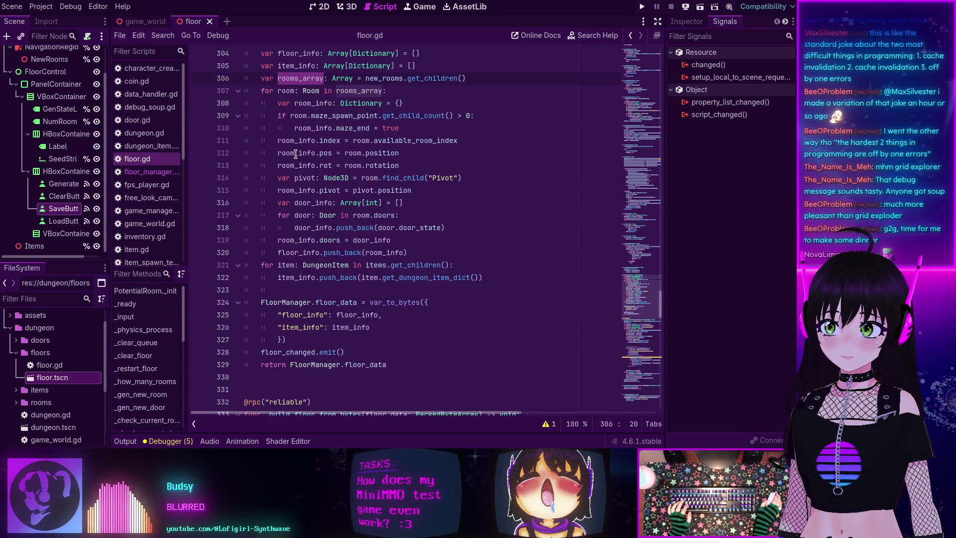
scroll(296, 154, "up", 2)
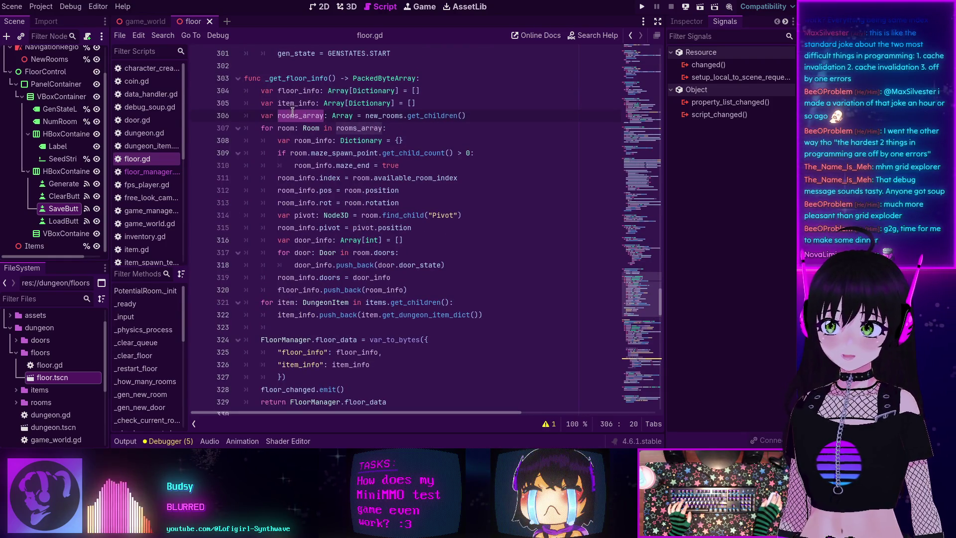
key("ctrl+d")
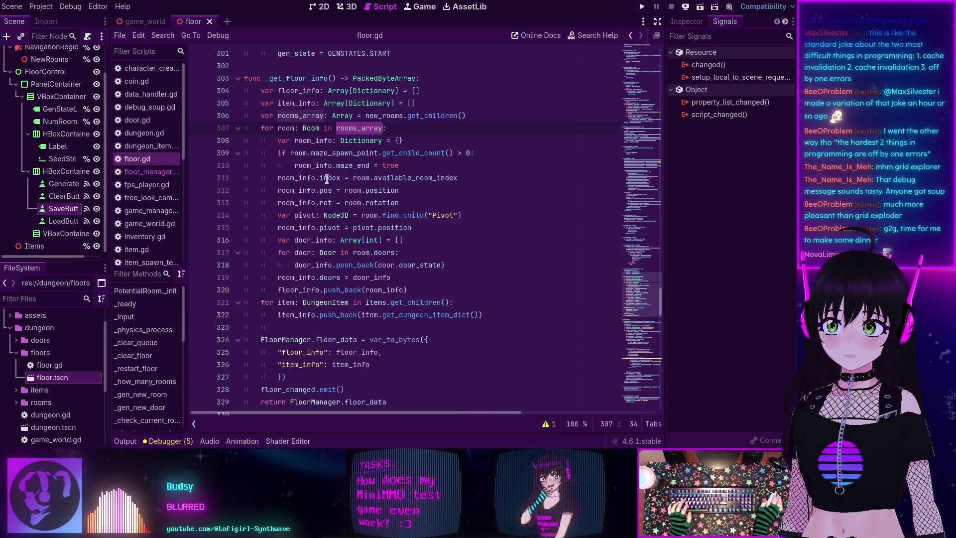
double_click(401, 179)
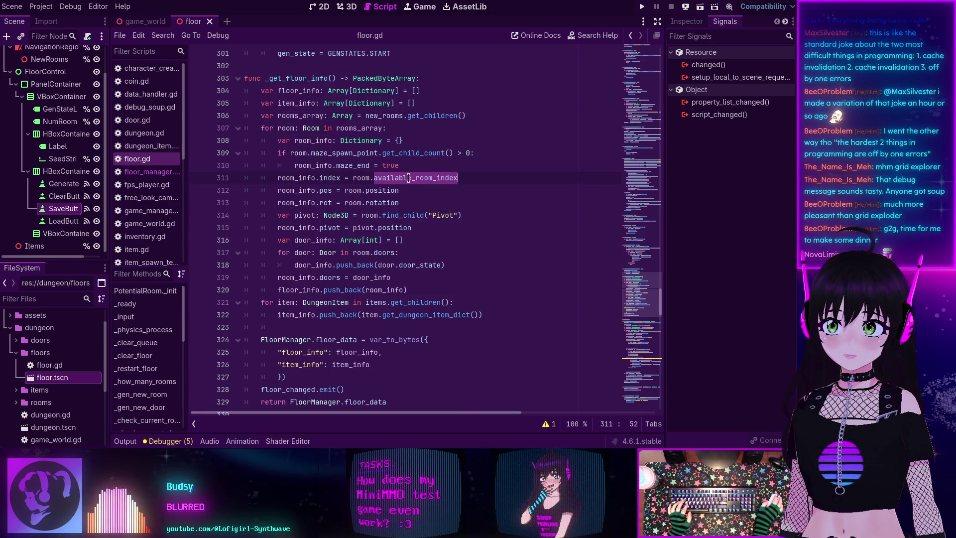
left_click(407, 182, "ctrl")
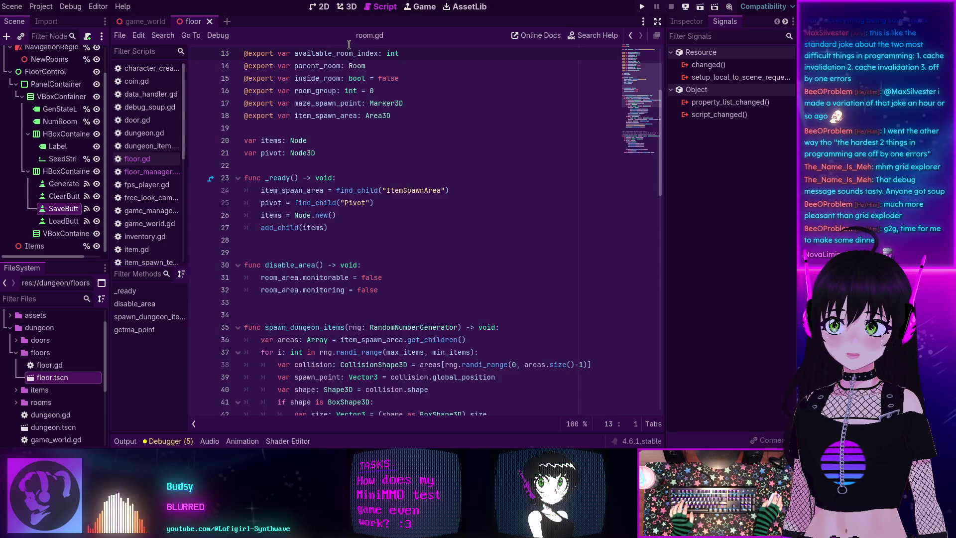
Read the symbol info for available_room_index in room.gd, then dismiss it.
scroll(332, 73, "up", 2)
scroll(338, 152, "up", 2)
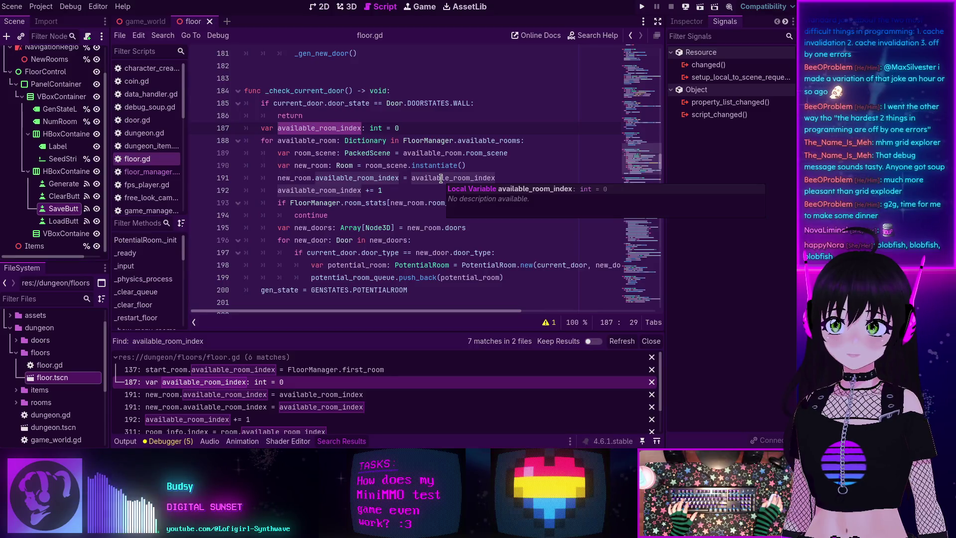
mouse_move(299, 177)
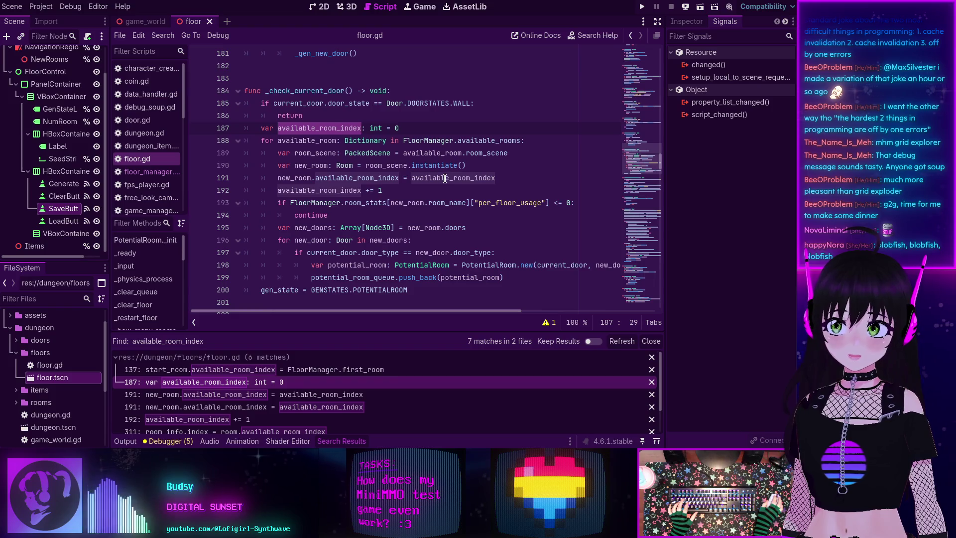
mouse_move(450, 177)
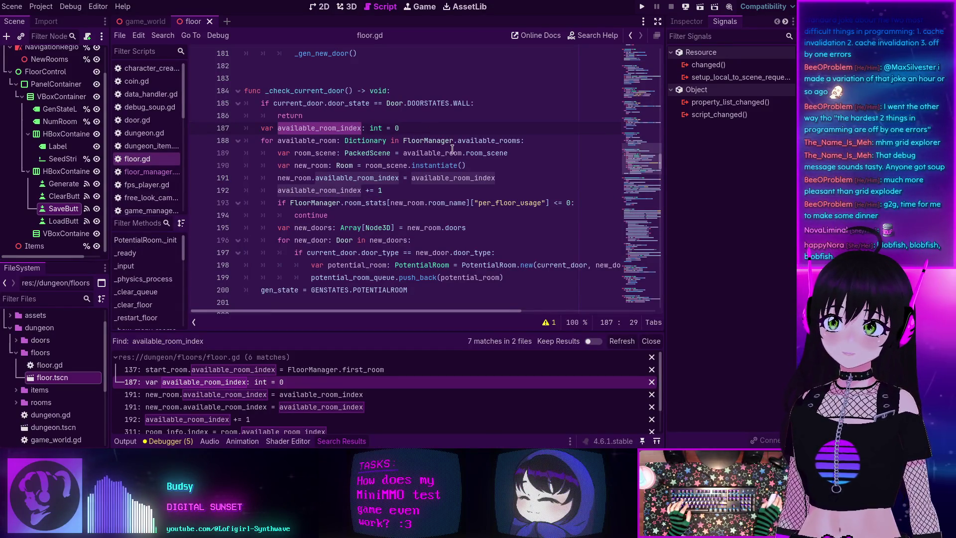
mouse_move(491, 141)
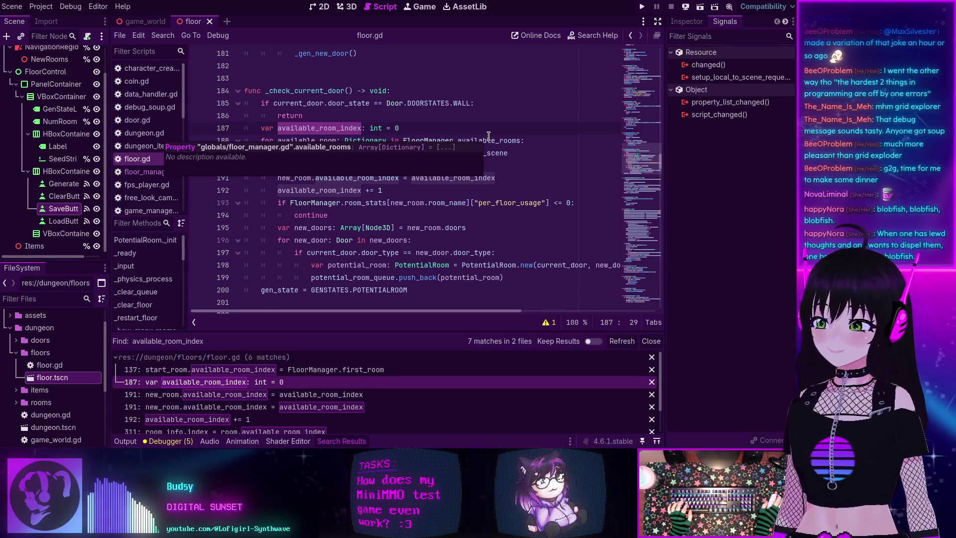
left_click(393, 121)
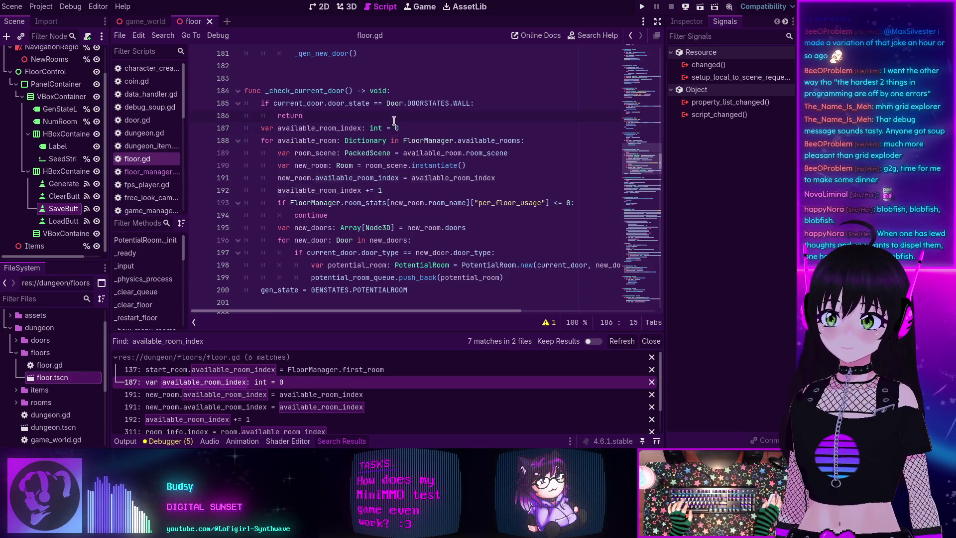
Trace available_room_index's uses, including line 192's increment, back to rooms_array on line 307.
double_click(318, 128)
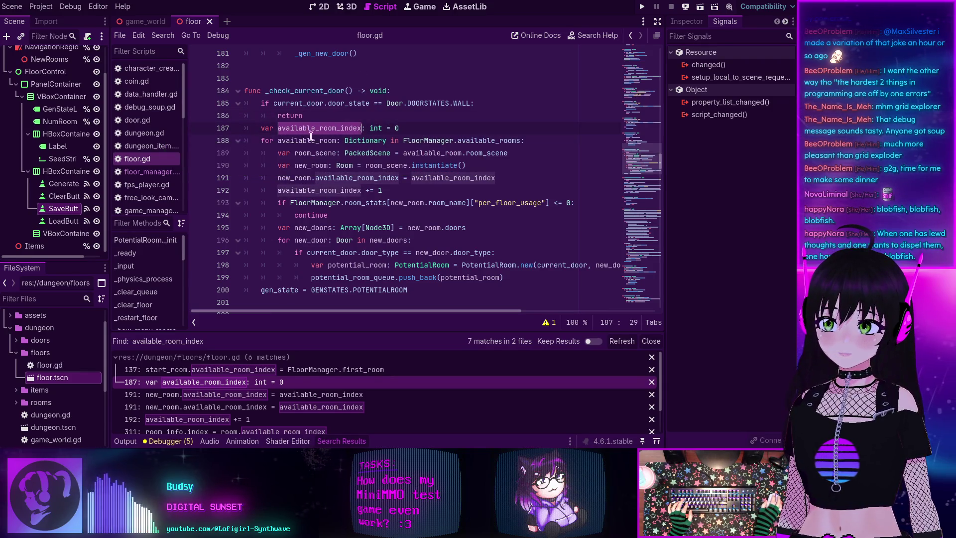
double_click(320, 192)
scroll(211, 377, "down", 2)
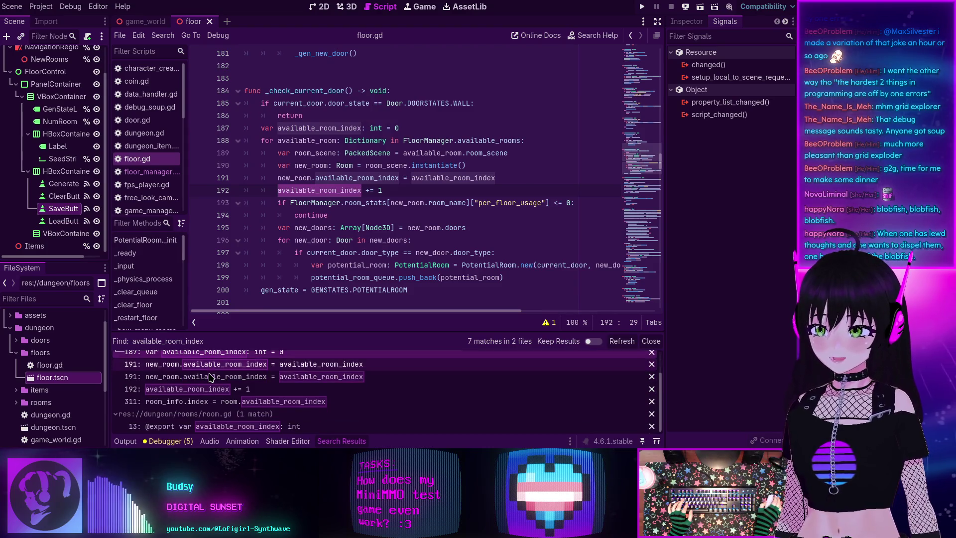
left_click(204, 402)
scroll(364, 225, "down", 2)
left_click(365, 225)
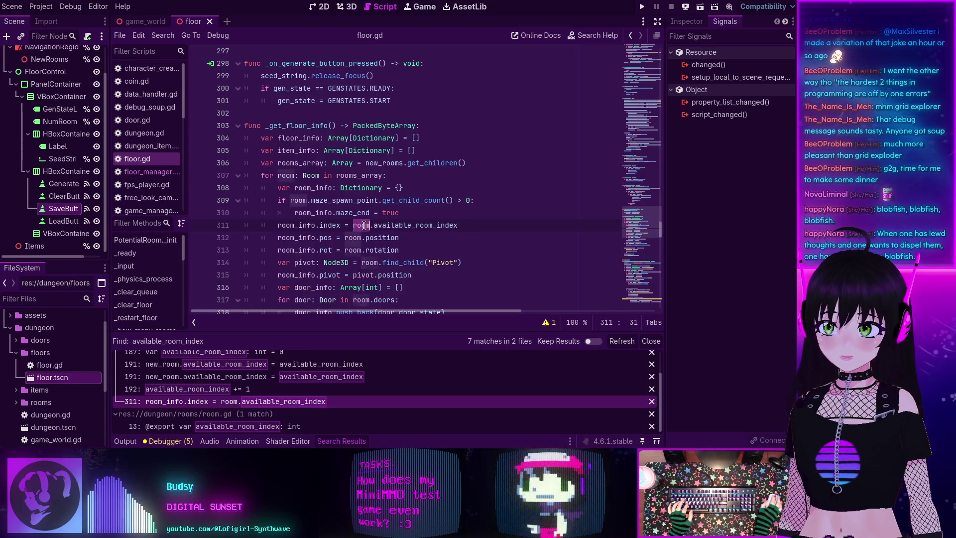
left_click(355, 175)
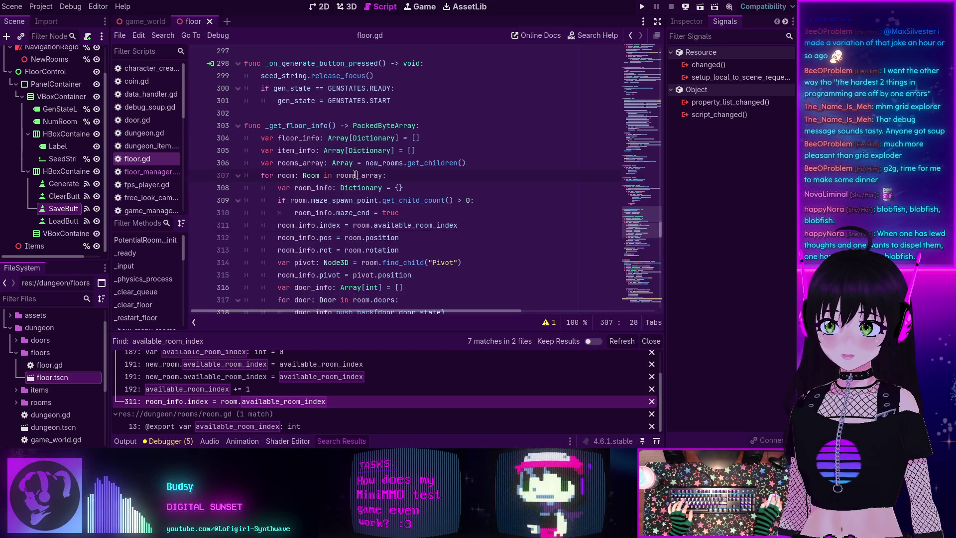
double_click(356, 175)
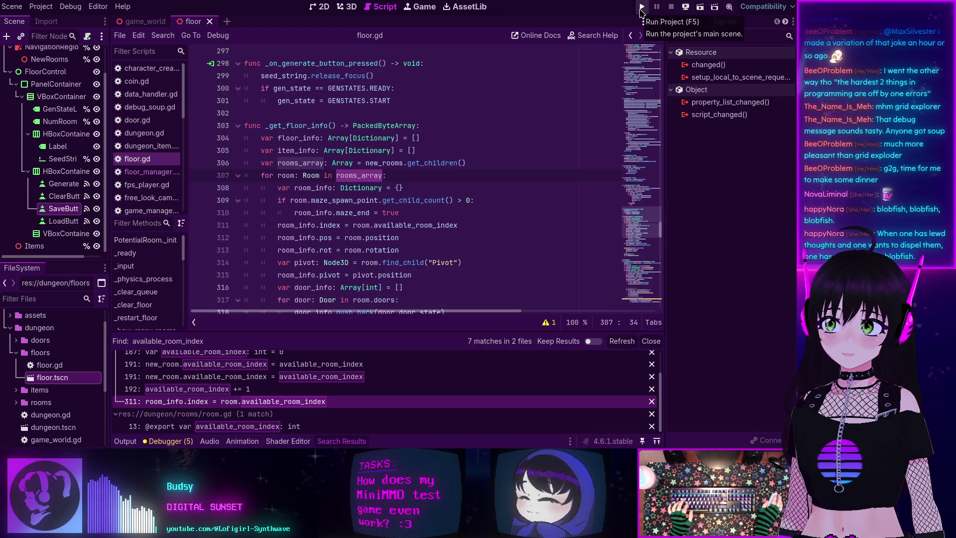
left_click(70, 6)
Open the Customize Run Instances settings from the Debug menu.
left_click(98, 7)
left_click(97, 6)
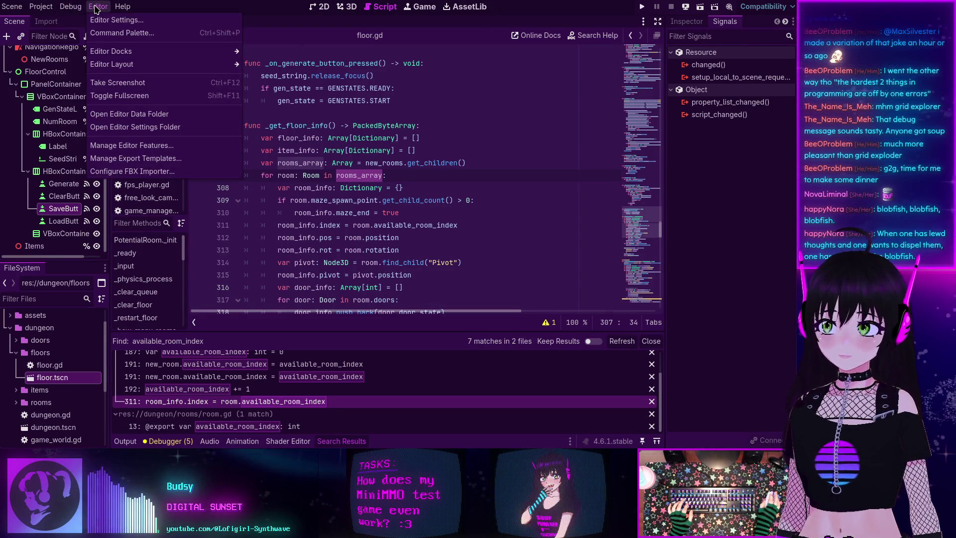
left_click(97, 7)
left_click(40, 6)
left_click(62, 7)
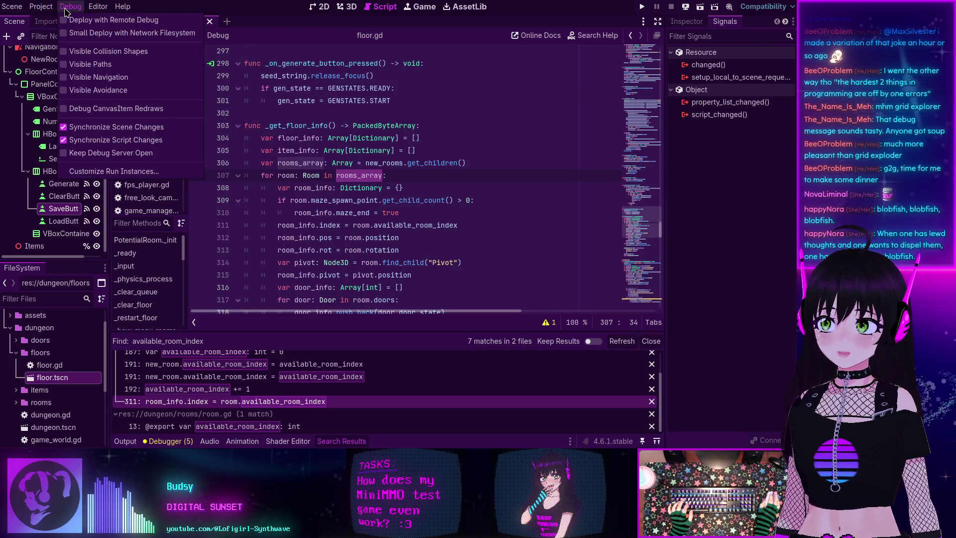
left_click(114, 170)
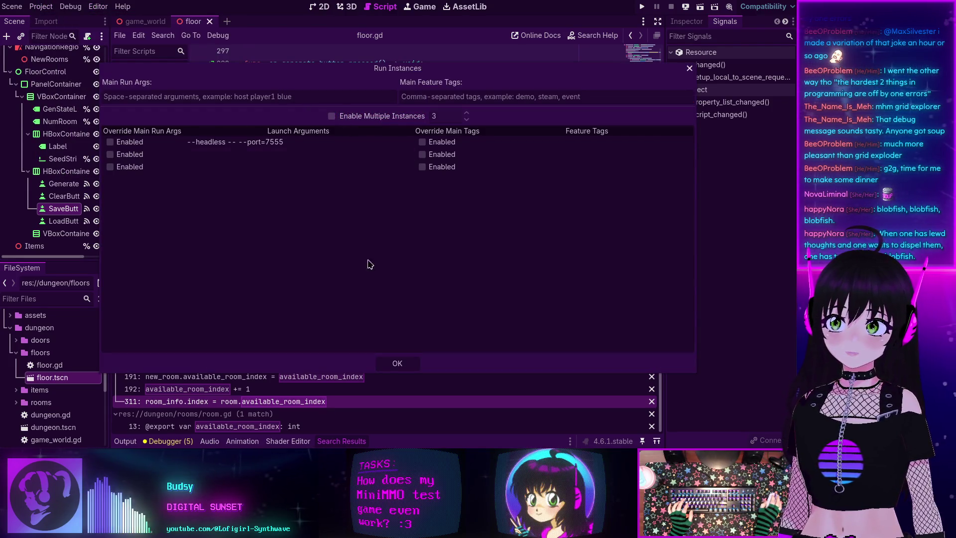
Accept the run-instance settings, run the project with F5, and generate a new dungeon floor.
left_click(397, 363)
key("F5")
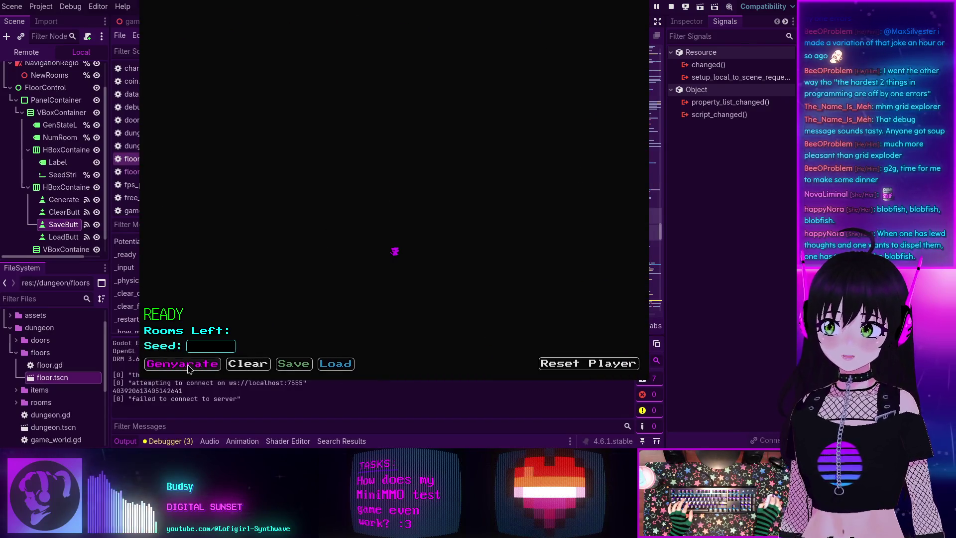
left_click(189, 367)
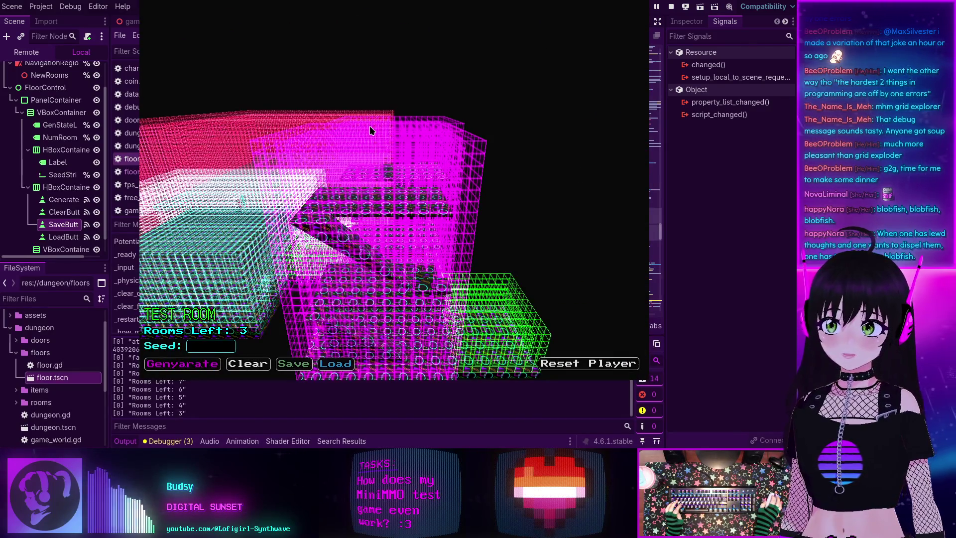
Move the game window aside, show the Remote scene tree, and view Debugger Session 1's errors.
mouse_move(332, 129)
left_mouse_down()
mouse_move(481, 164)
mouse_move(650, 177)
left_mouse_up()
left_click(26, 52)
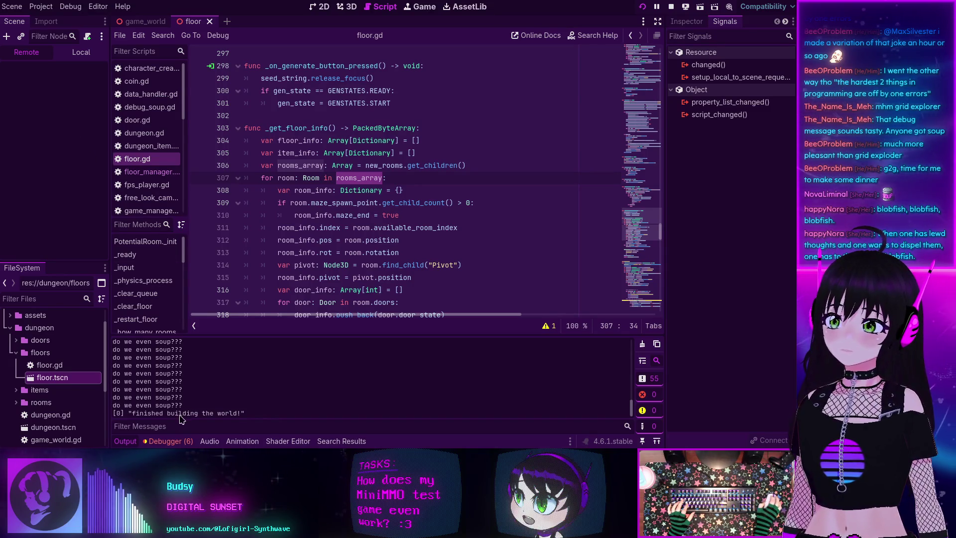
left_click(172, 443)
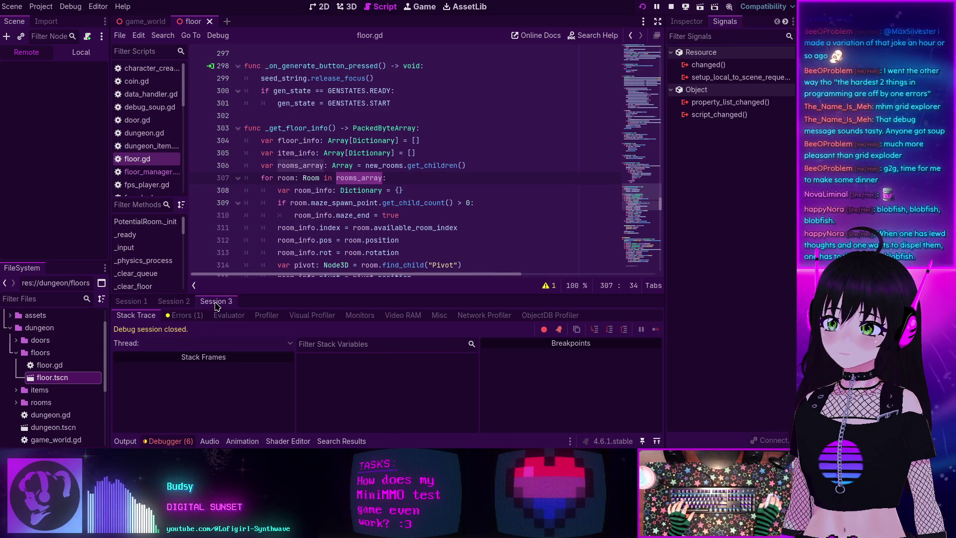
left_click(131, 301)
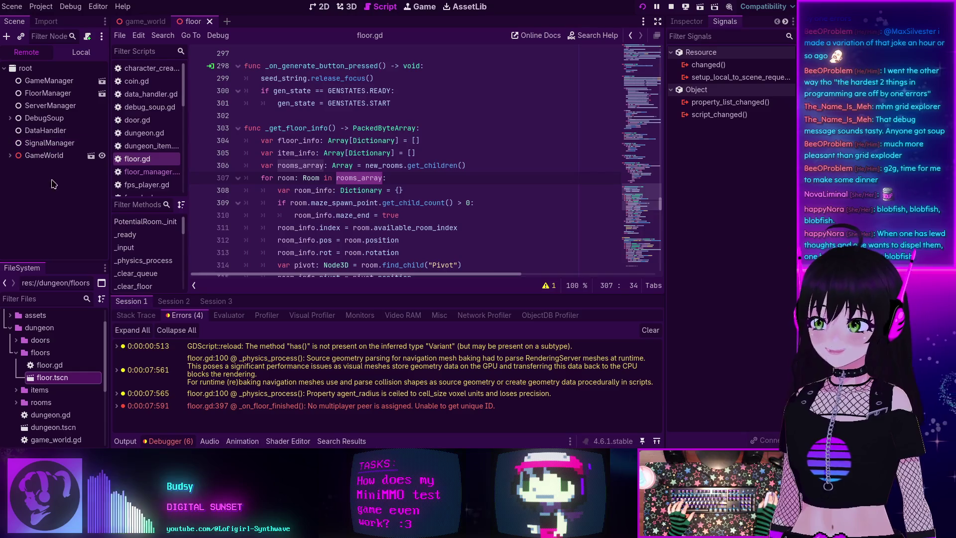
Expand GameWorld, MainMenu and Dungeon in the Remote tree and inspect the Dungeon node.
left_click(10, 156)
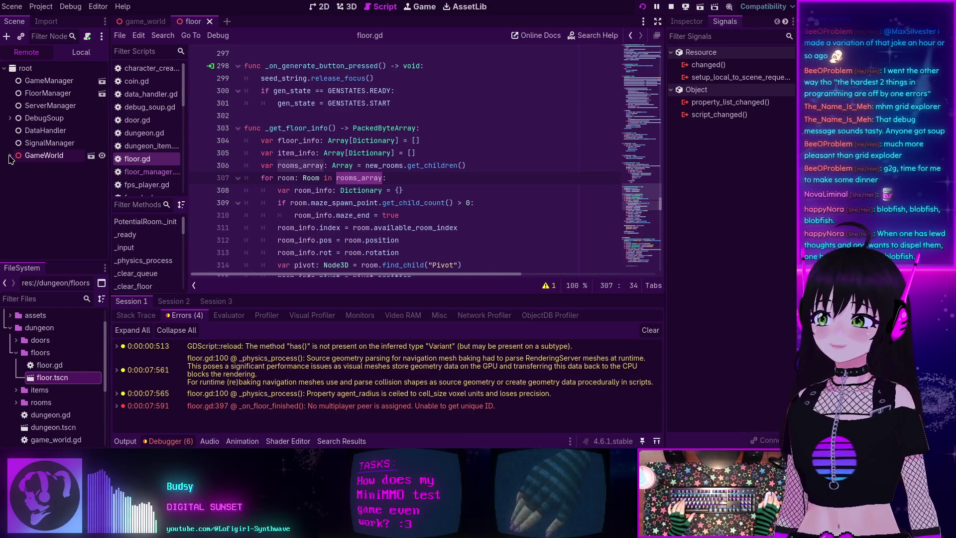
left_click(16, 168)
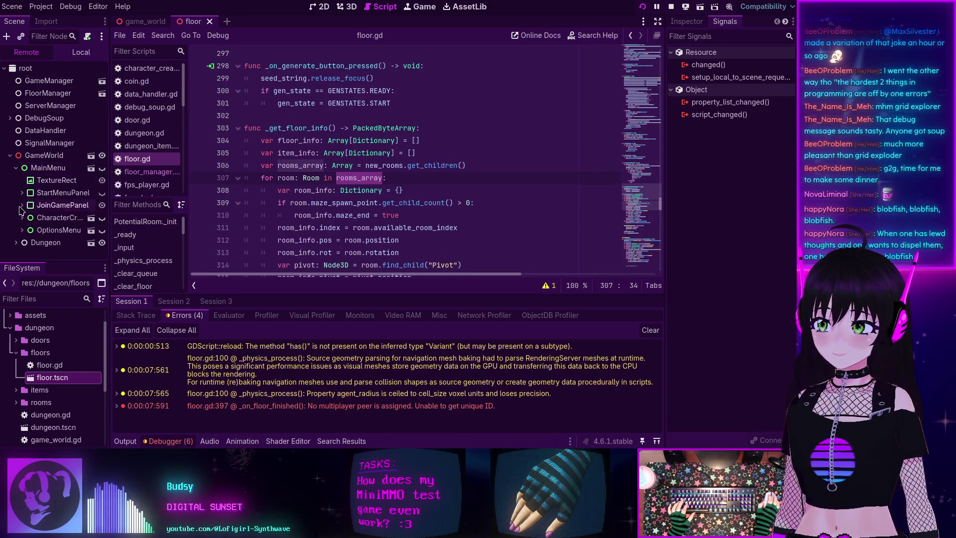
left_click(22, 243)
scroll(23, 245, "down", 1)
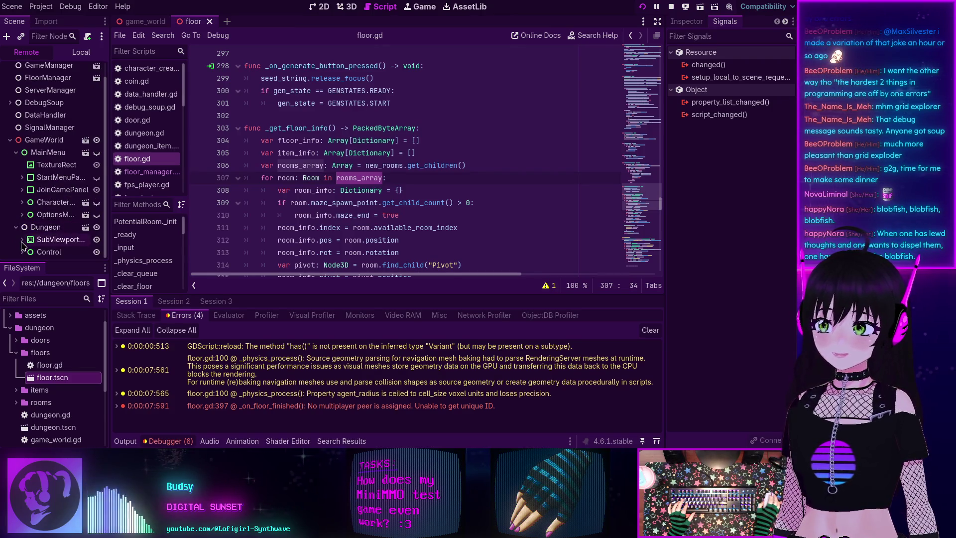
left_click(31, 228)
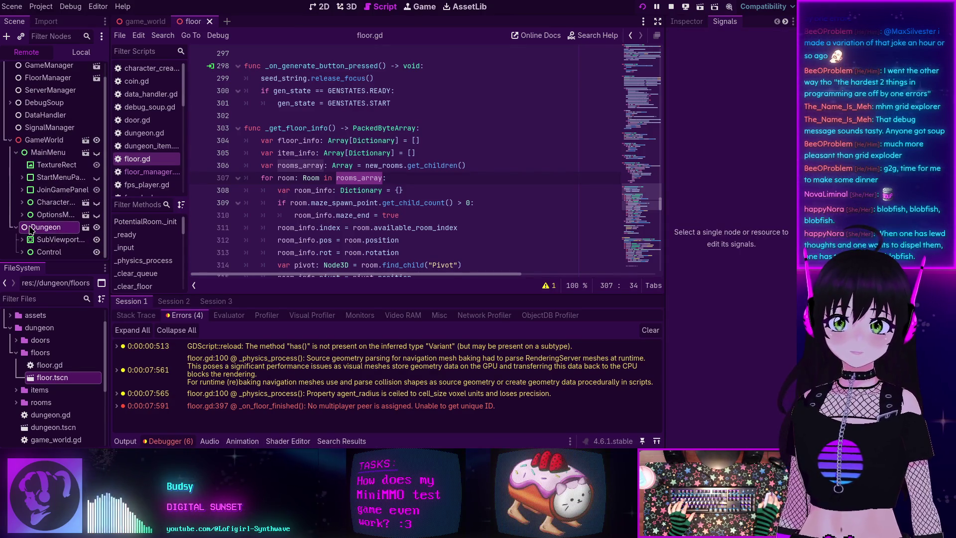
left_click(684, 26)
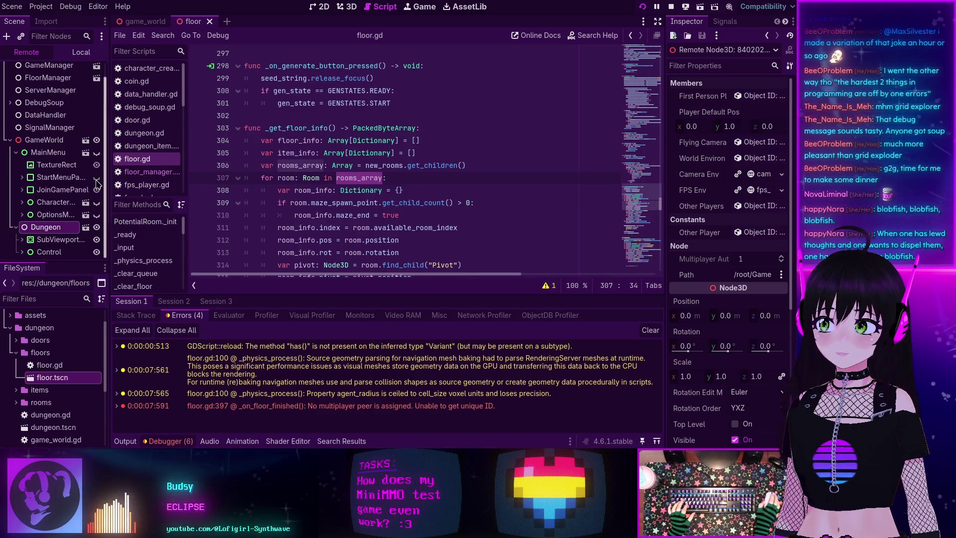
Expand SubViewport and inspect the running Floor node's members alongside floor.gd.
left_click(22, 240)
scroll(31, 246, "down", 3)
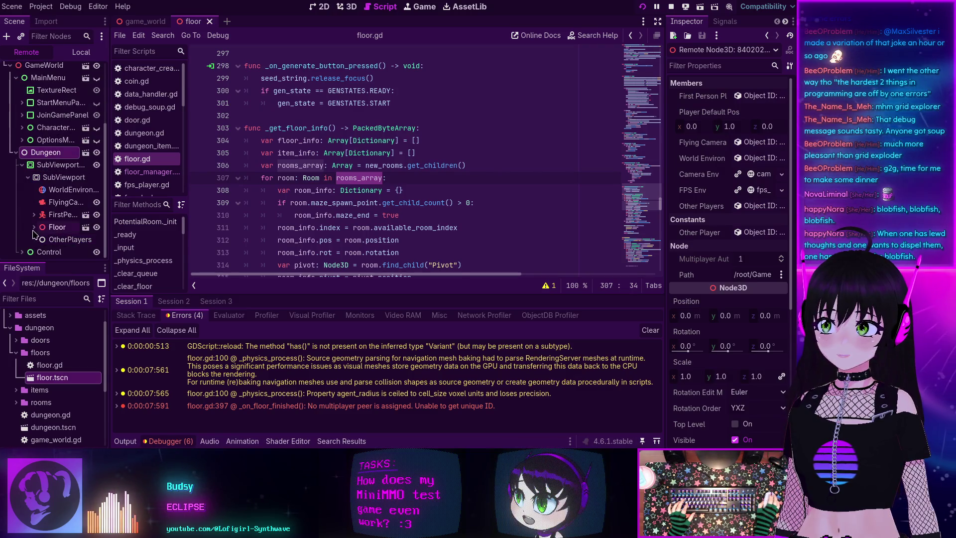
left_click(57, 228)
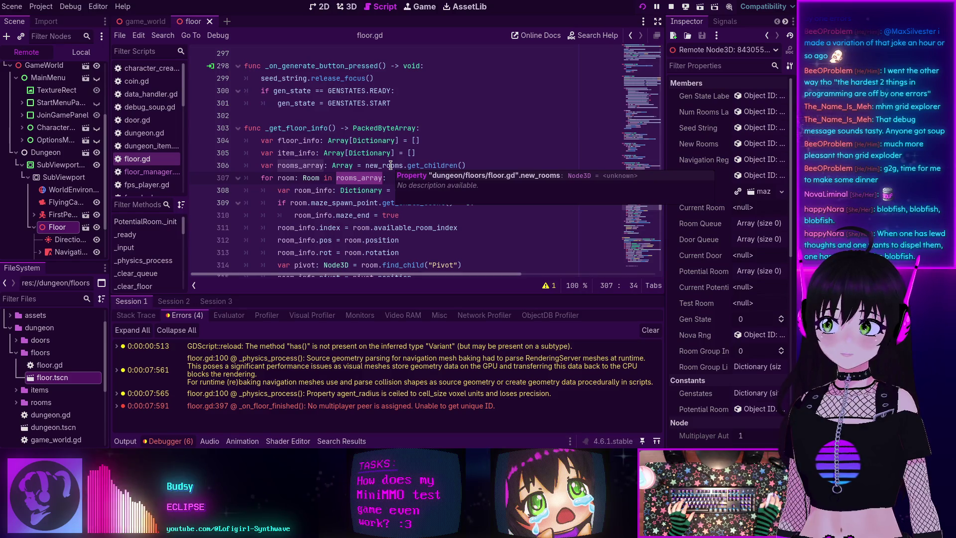
scroll(80, 196, "down", 3)
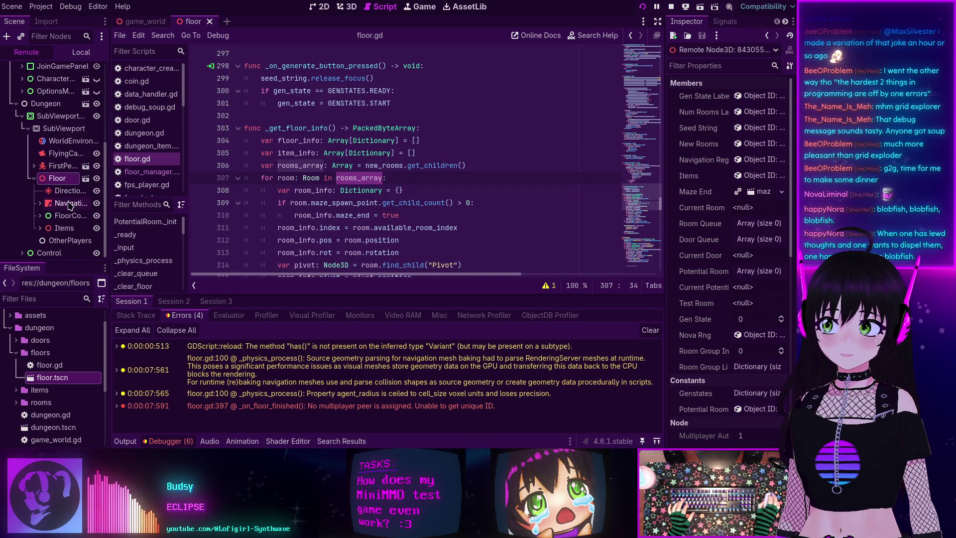
left_click(384, 167, "ctrl")
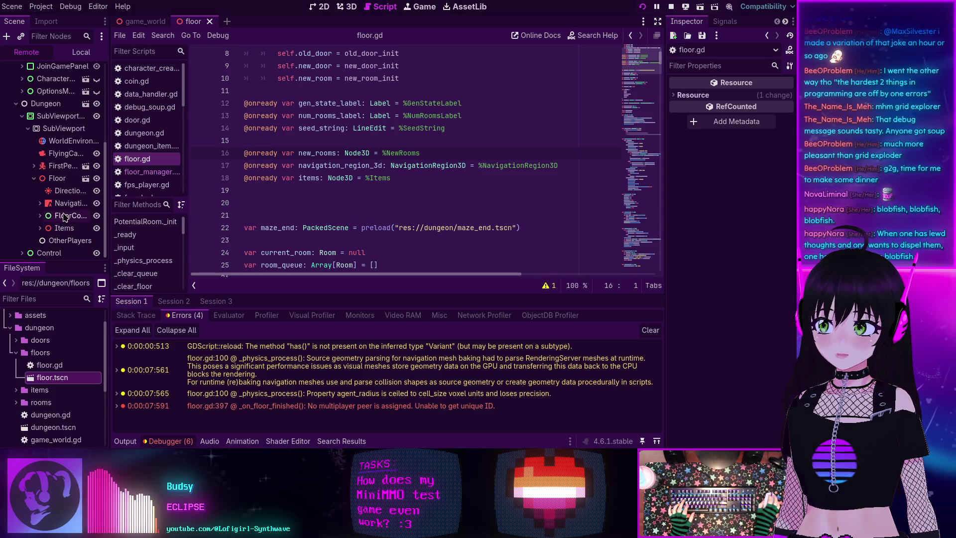
Inspect the running Floor node, then its NewRooms node holding GridTestRoom and other rooms.
left_click(59, 178)
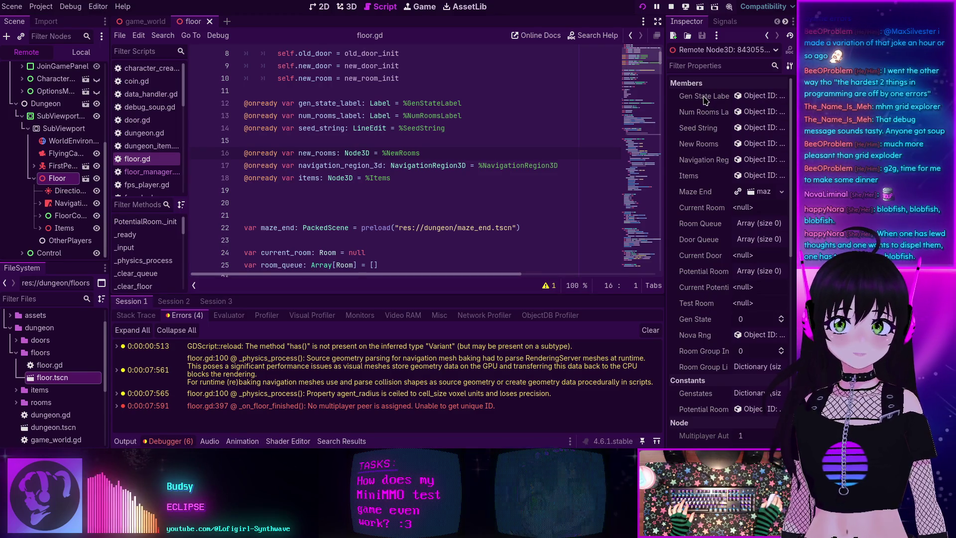
scroll(707, 101, "down", 6)
scroll(704, 101, "up", 6)
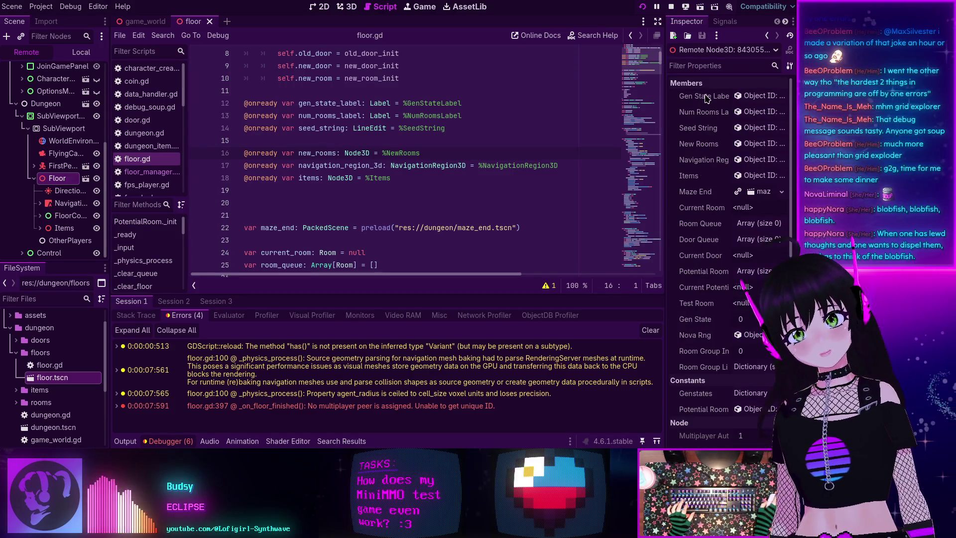
left_click(744, 144)
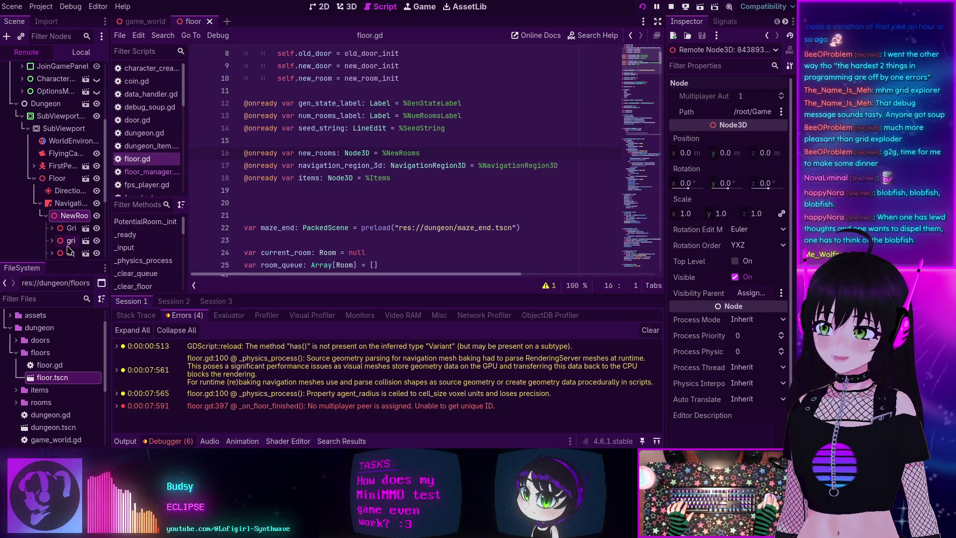
Inspect square_grid_2's Room properties (available room index 2), then return to _get_floor_info.
scroll(69, 249, "down", 2)
scroll(69, 244, "down", 2)
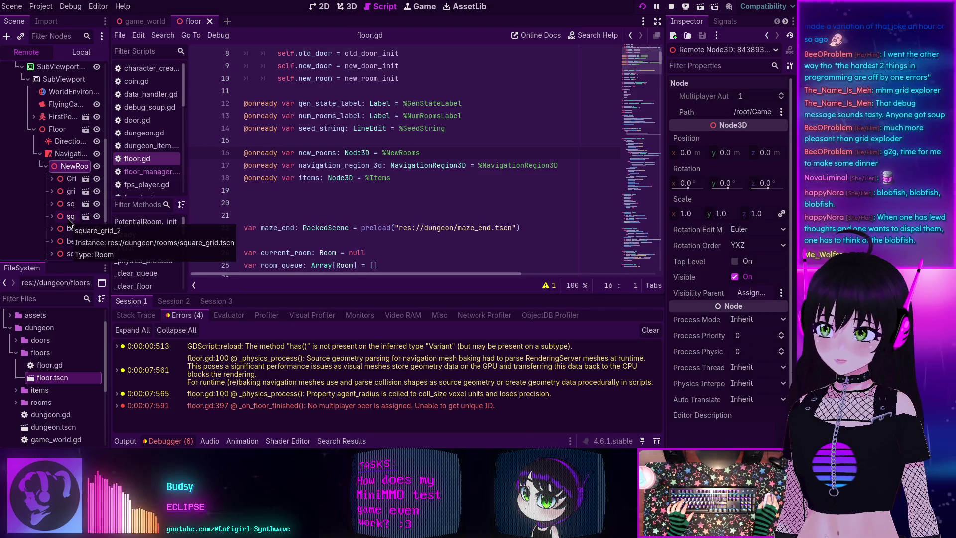
left_click(69, 217)
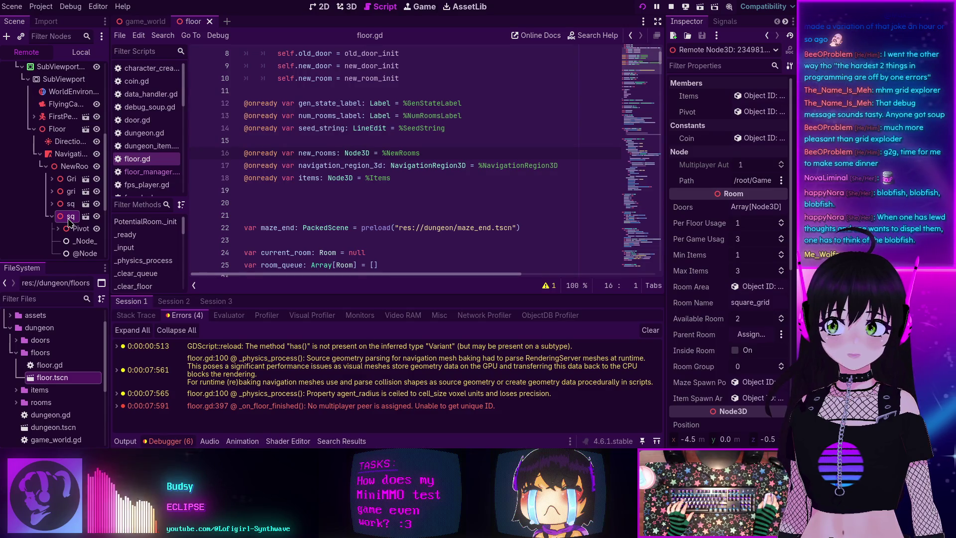
left_click(630, 35)
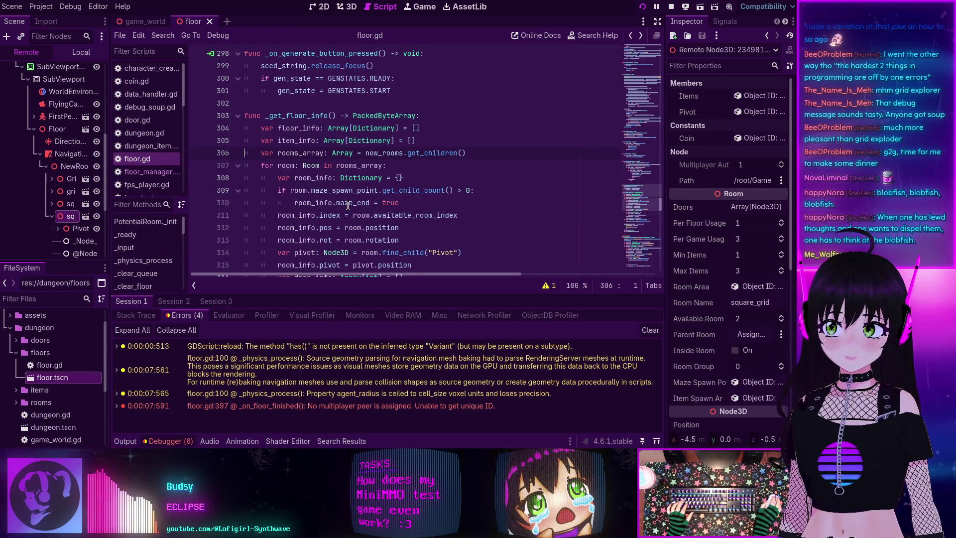
Highlight room_info, room, rooms_array and line 311's available_room_index in _get_floor_info.
double_click(317, 177)
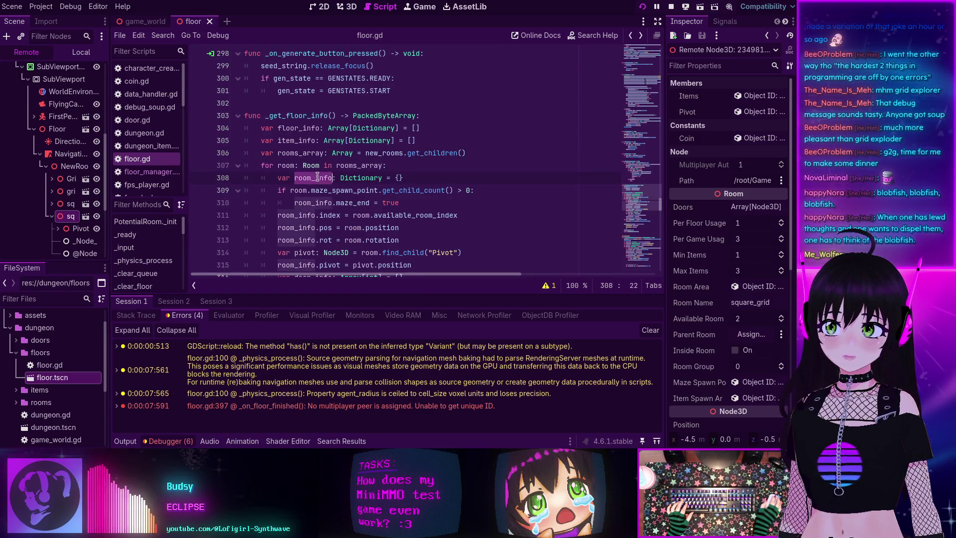
double_click(356, 215)
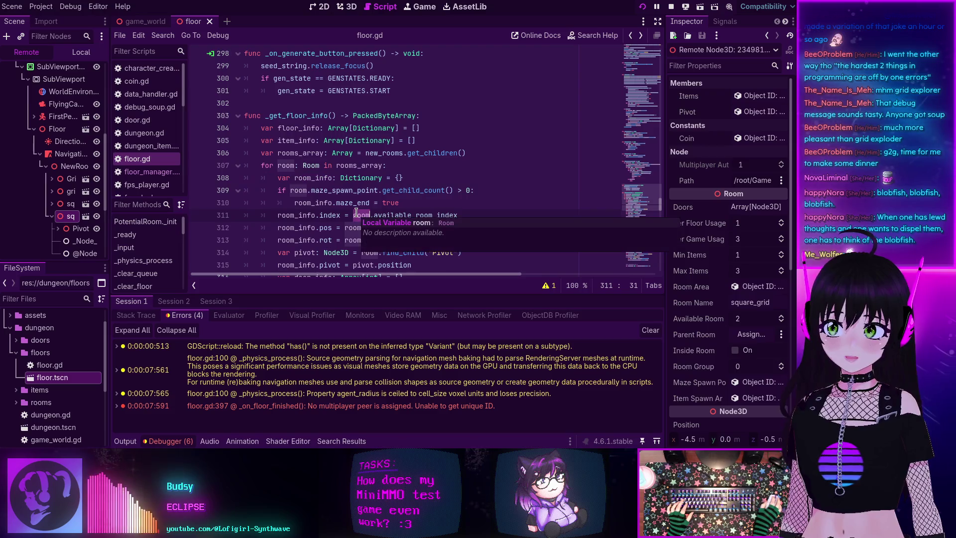
double_click(373, 165)
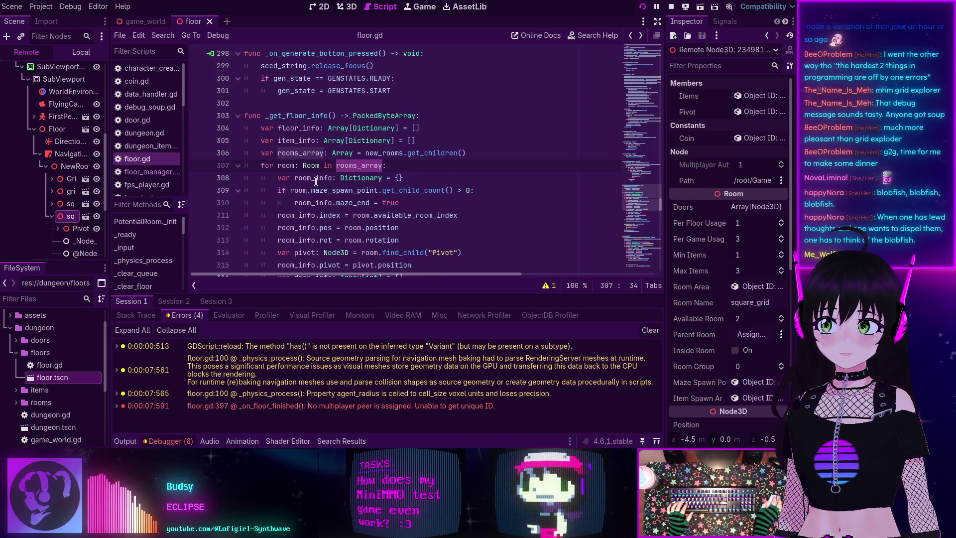
left_click(358, 215)
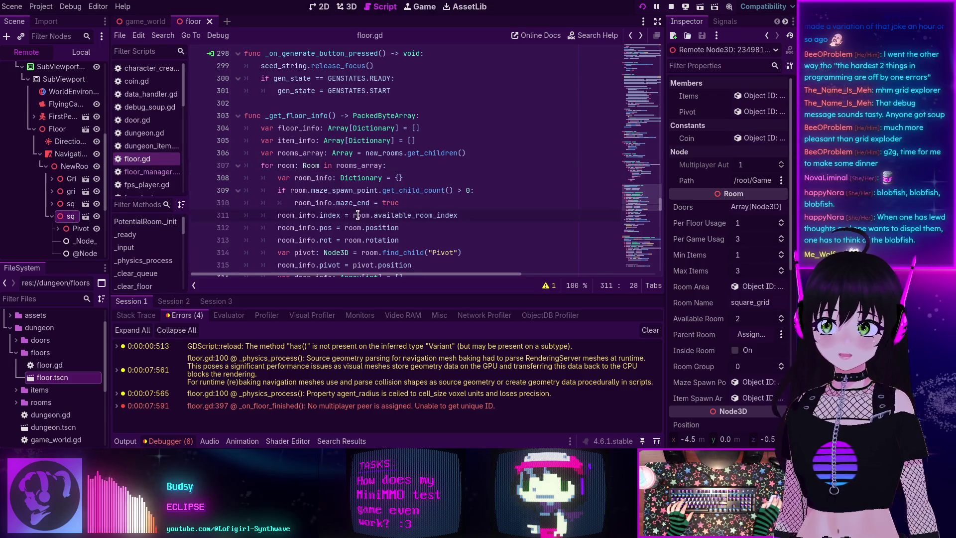
double_click(407, 214)
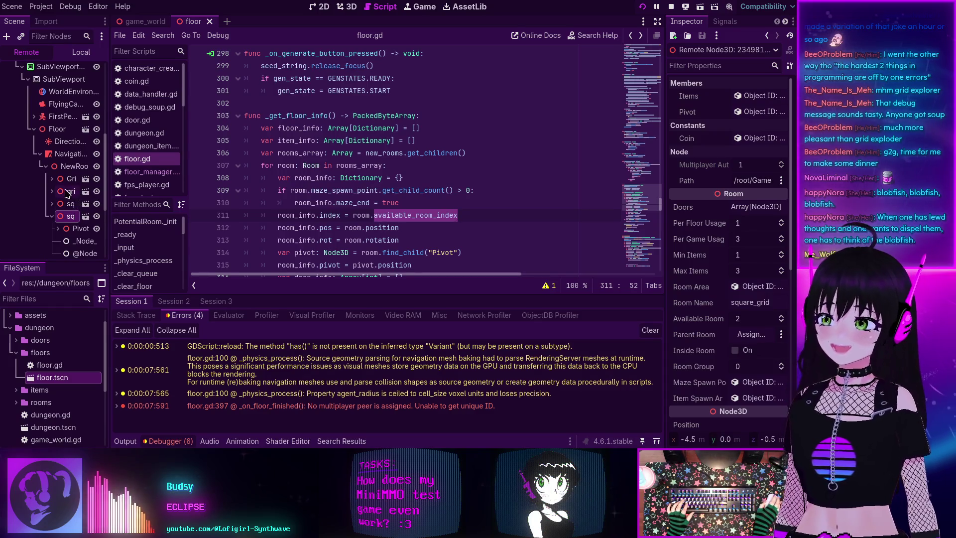
Compare the running grid_test_room and square_grid Available Room values against the index key.
left_click(71, 192)
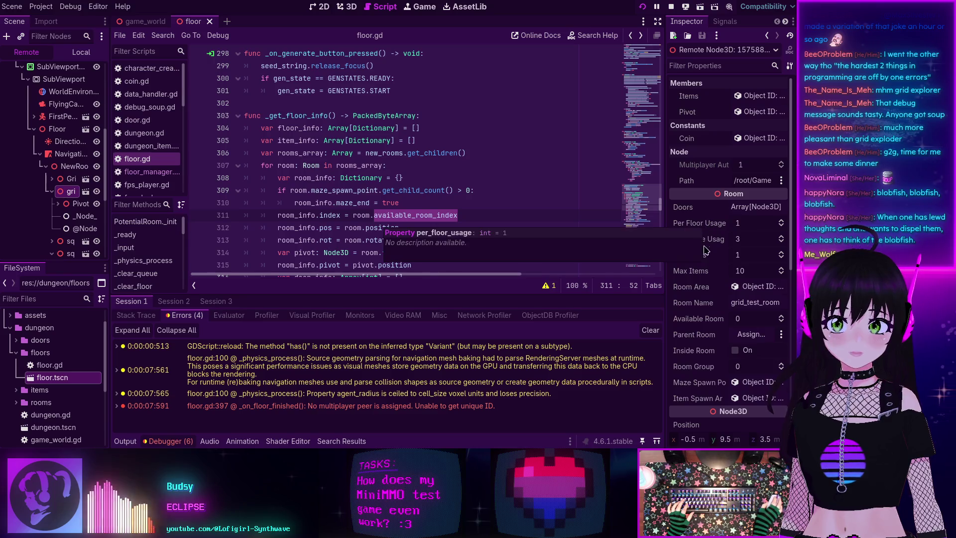
left_click(68, 243)
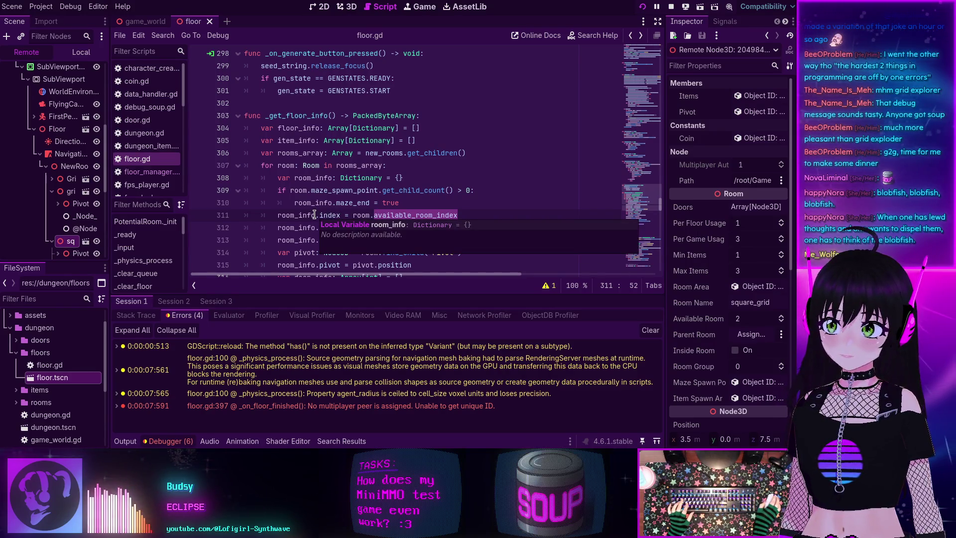
double_click(326, 215)
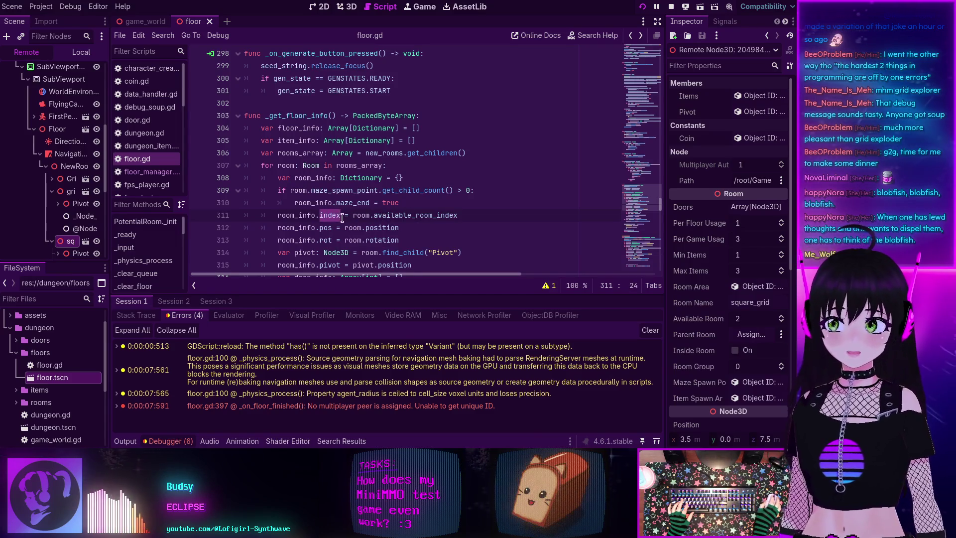
Scroll down to _build_floor_from_bytes, checking the bytes_to_var and floor_data tooltips.
scroll(349, 216, "down", 4)
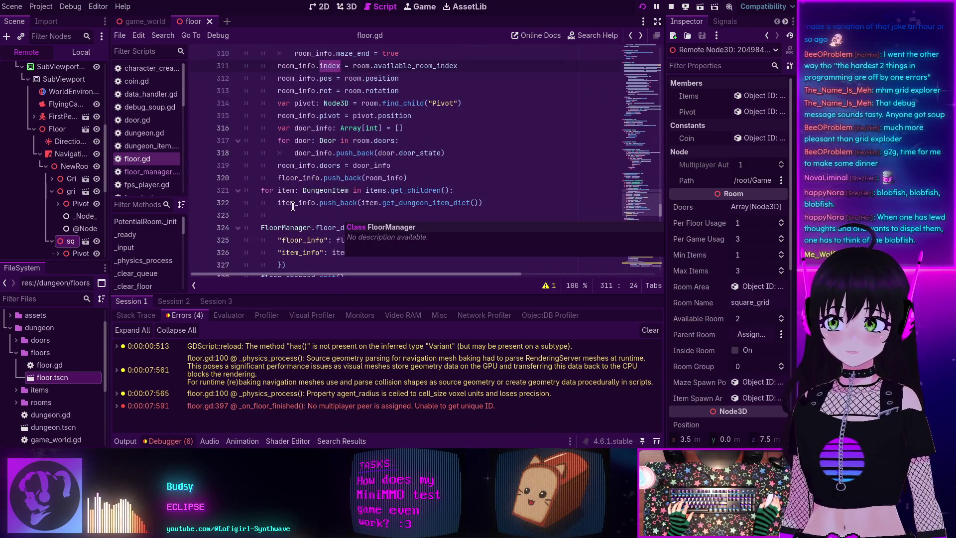
scroll(401, 153, "up", 1)
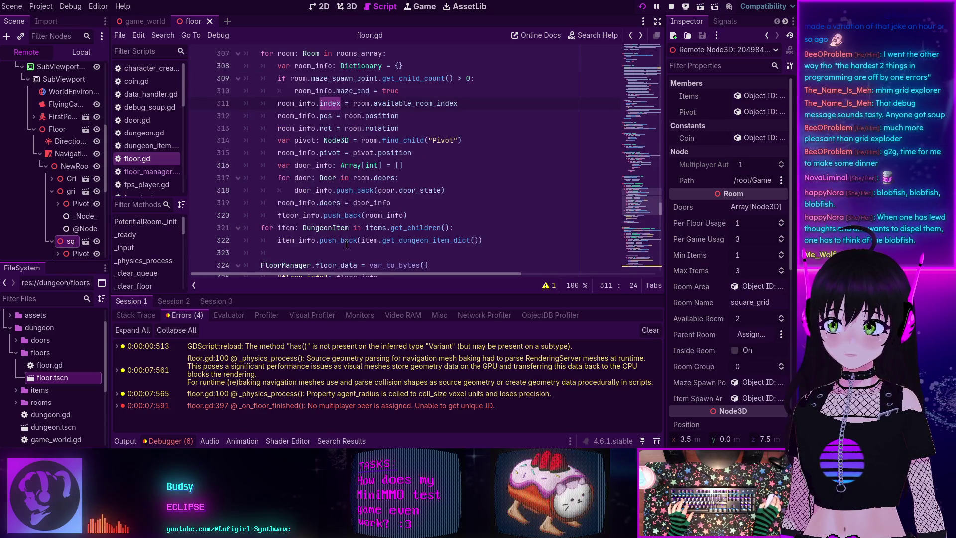
mouse_move(437, 242)
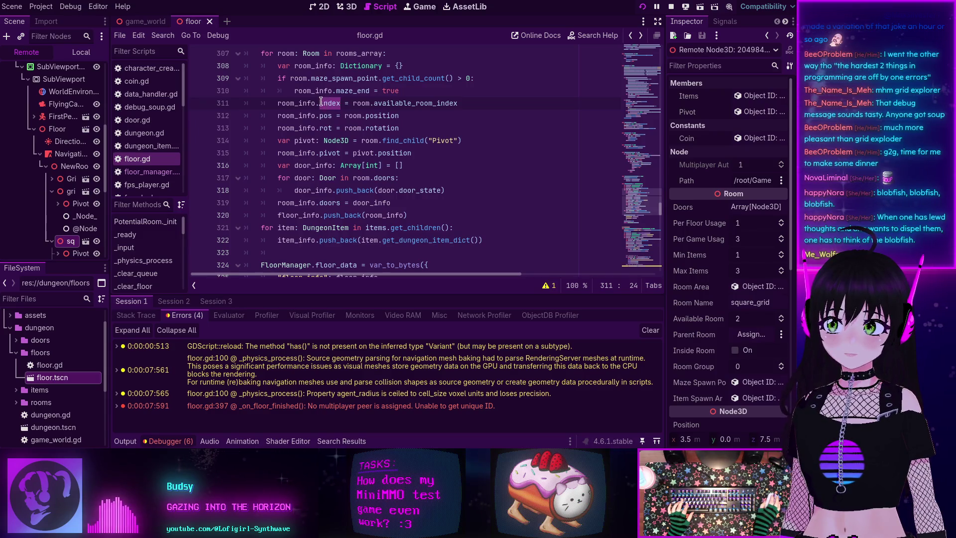
scroll(328, 102, "down", 5)
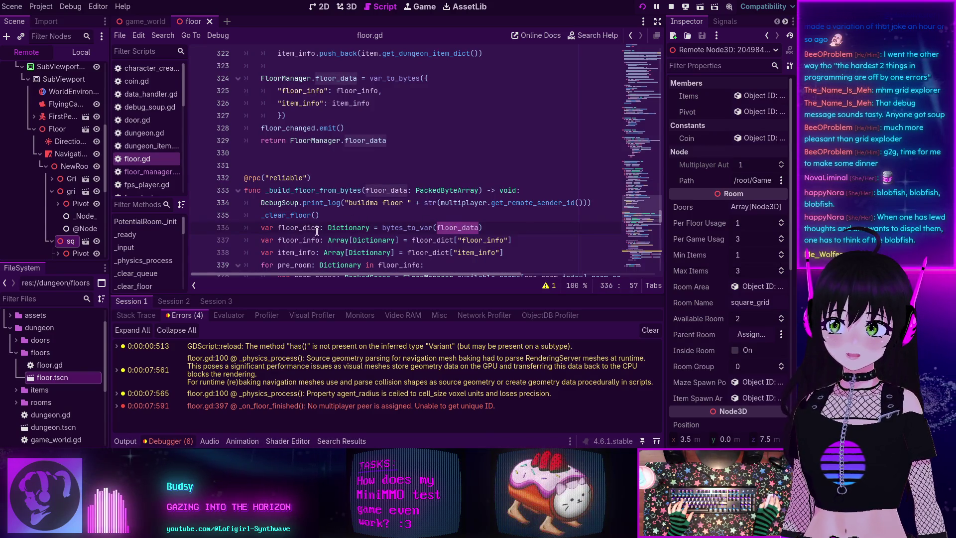
scroll(309, 228, "down", 1)
mouse_move(406, 191)
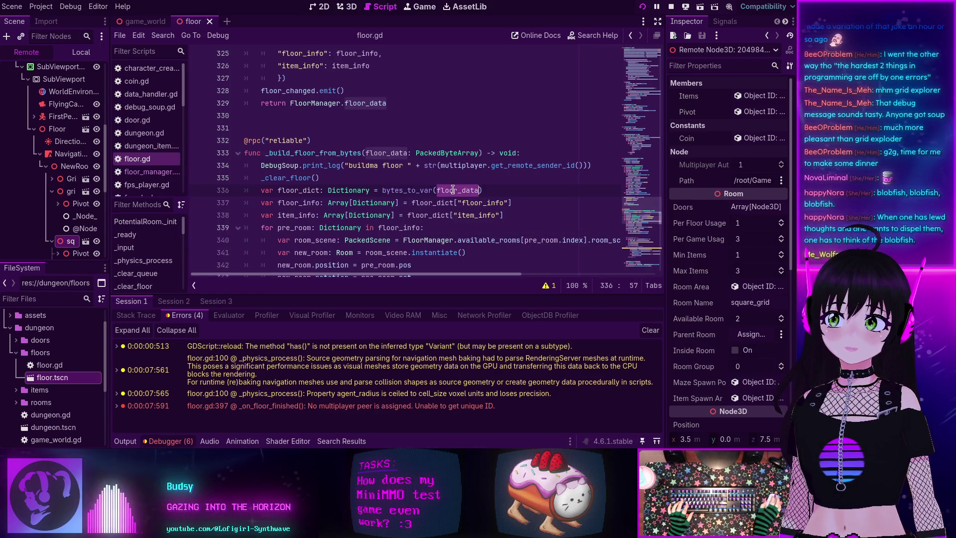
mouse_move(453, 188)
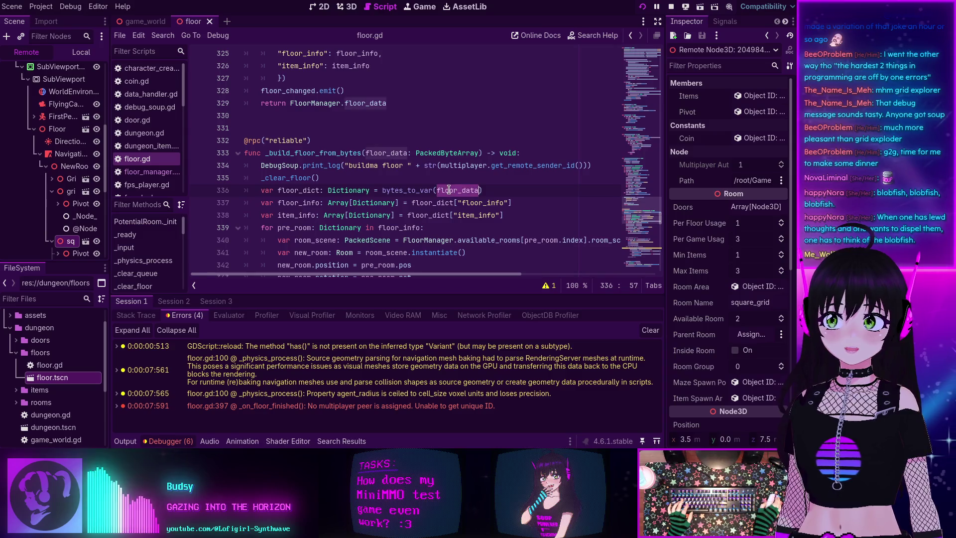
Scroll back to lines 313–330 and reselect available_room_index on line 311.
scroll(429, 185, "up", 4)
scroll(429, 184, "up", 1)
scroll(399, 164, "down", 4)
scroll(323, 132, "up", 4)
scroll(323, 132, "up", 3)
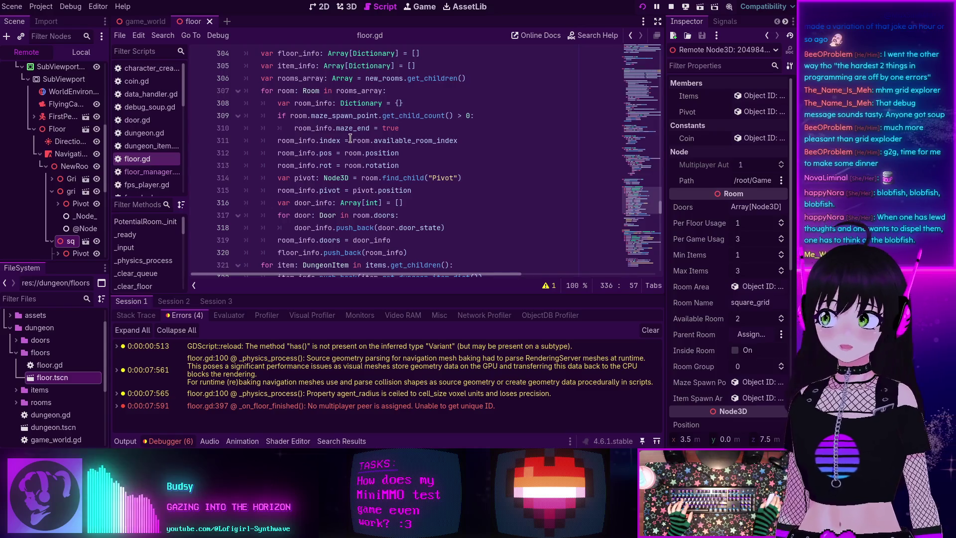
scroll(358, 147, "up", 2)
scroll(373, 164, "down", 2)
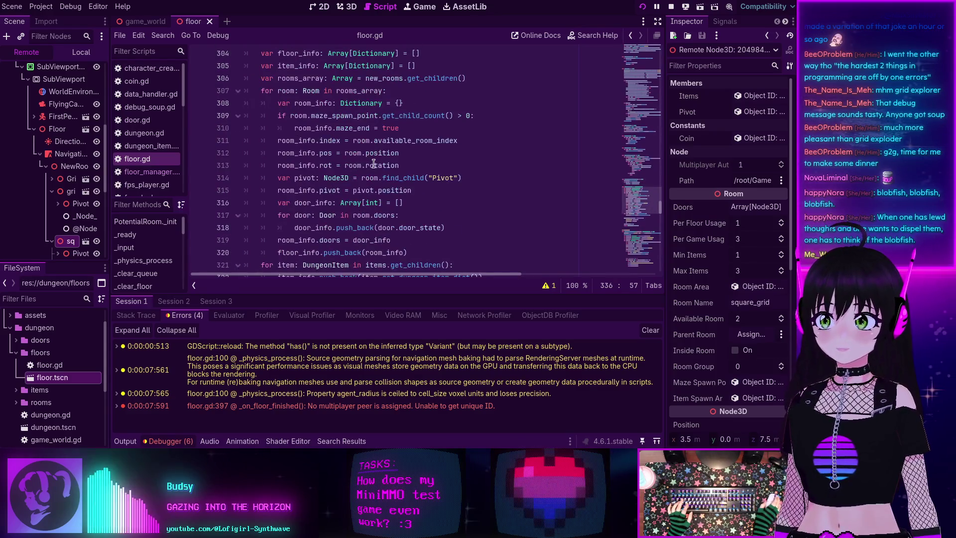
double_click(405, 140)
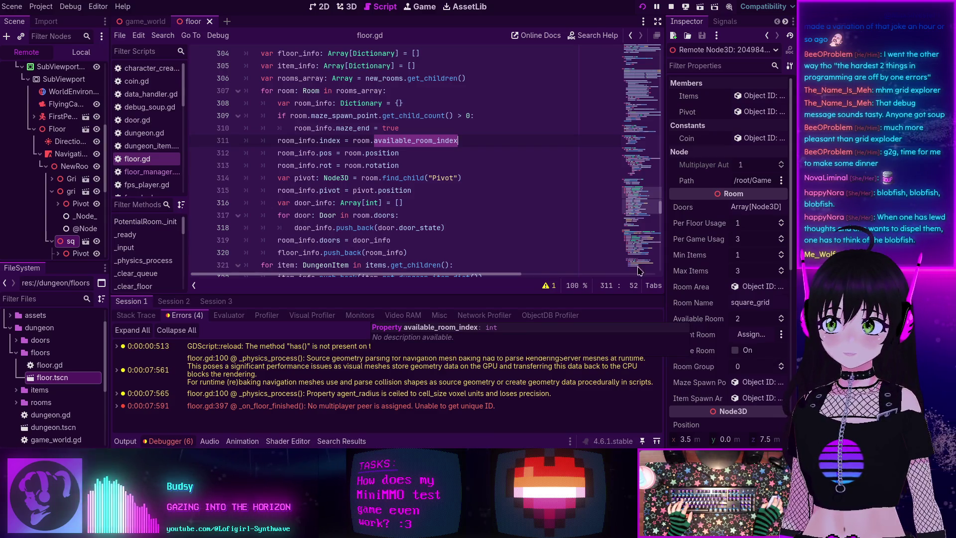
double_click(378, 141)
scroll(296, 136, "down", 3)
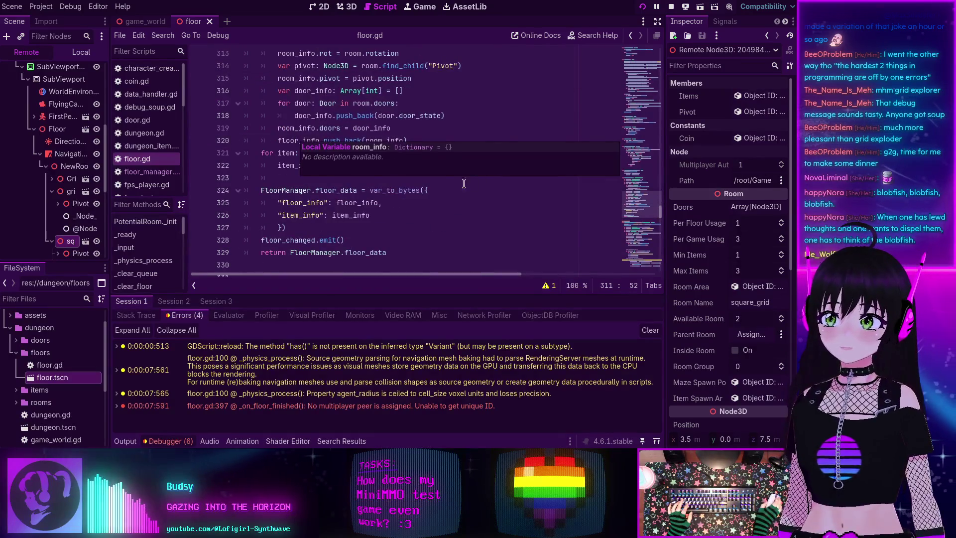
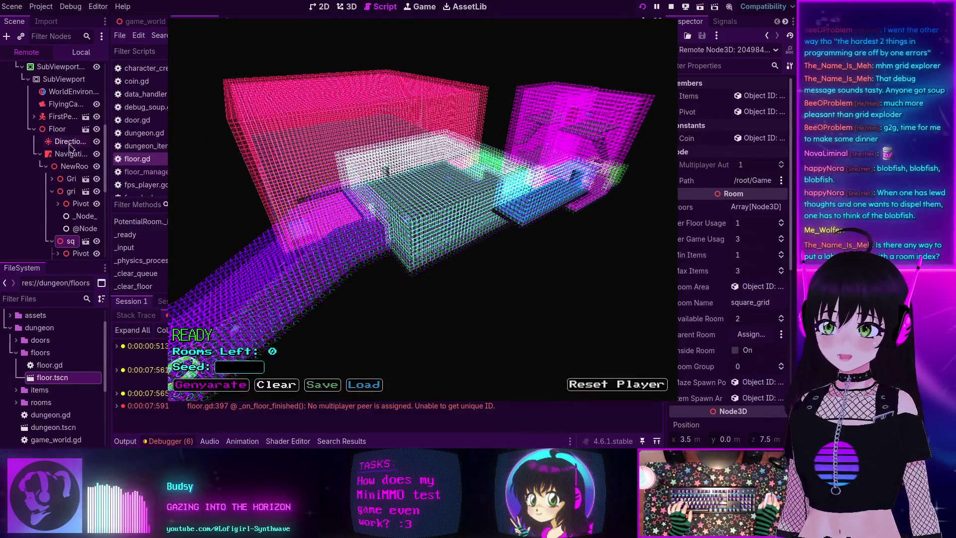
Stop the game, enable Display > Window Always on Top in Project Settings, and relaunch it.
left_click(70, 179)
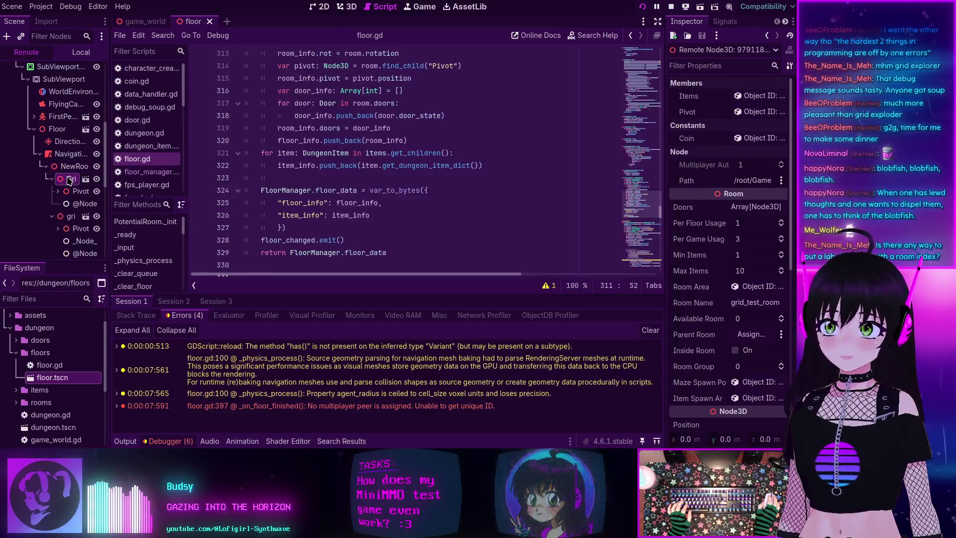
left_click(671, 7)
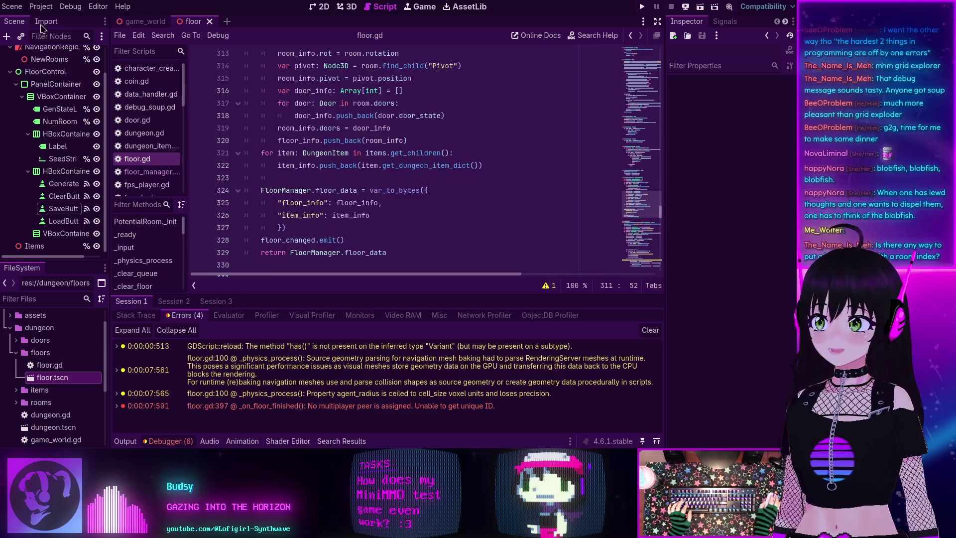
left_click(41, 7)
left_click(50, 21)
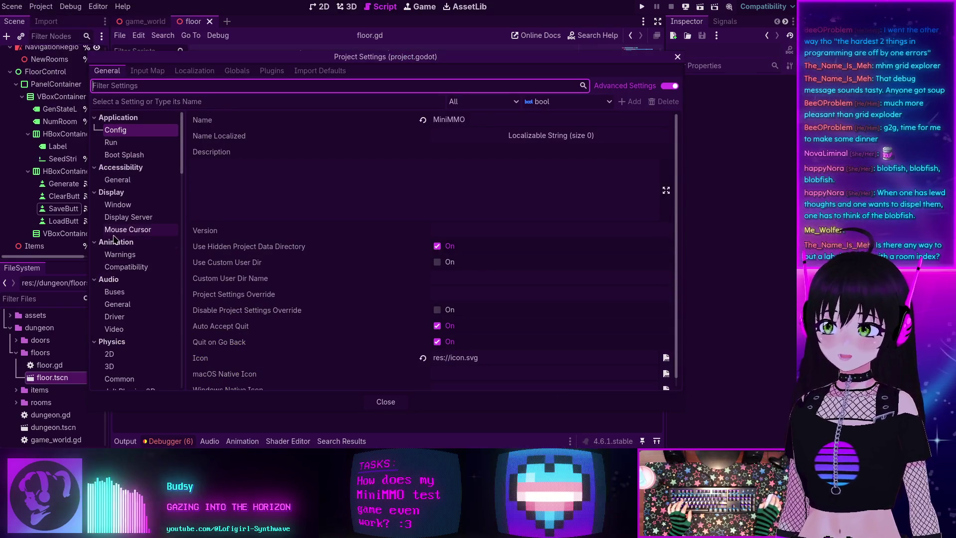
left_click(133, 207)
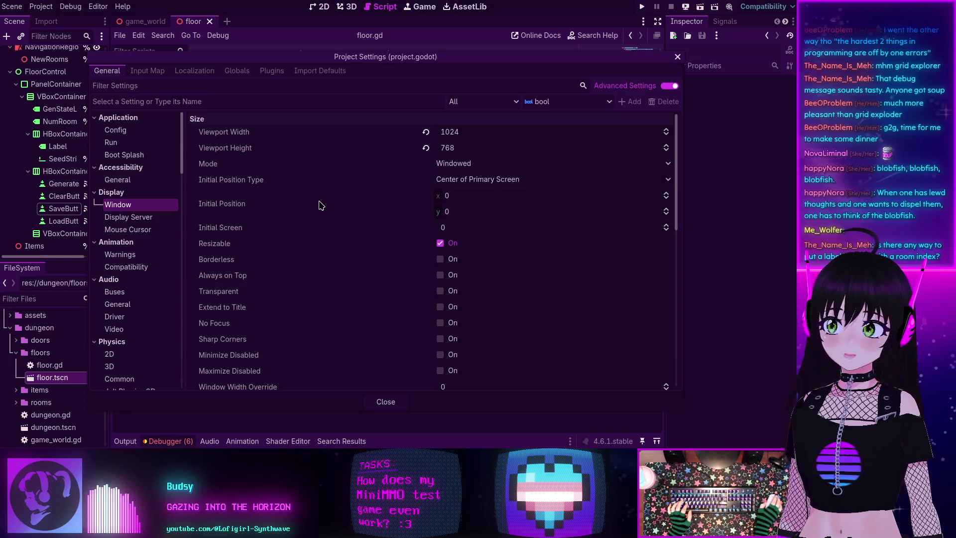
scroll(320, 205, "down", 2)
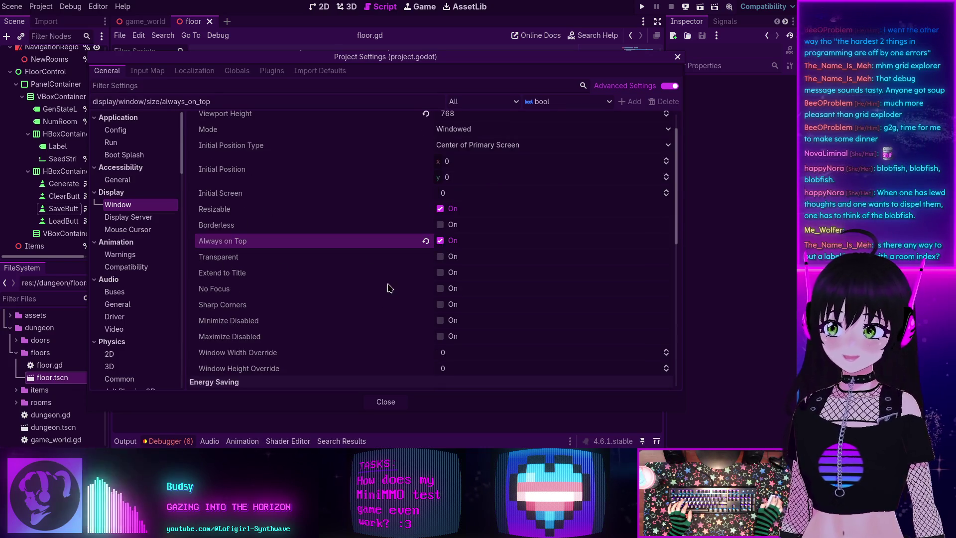
left_click(386, 401)
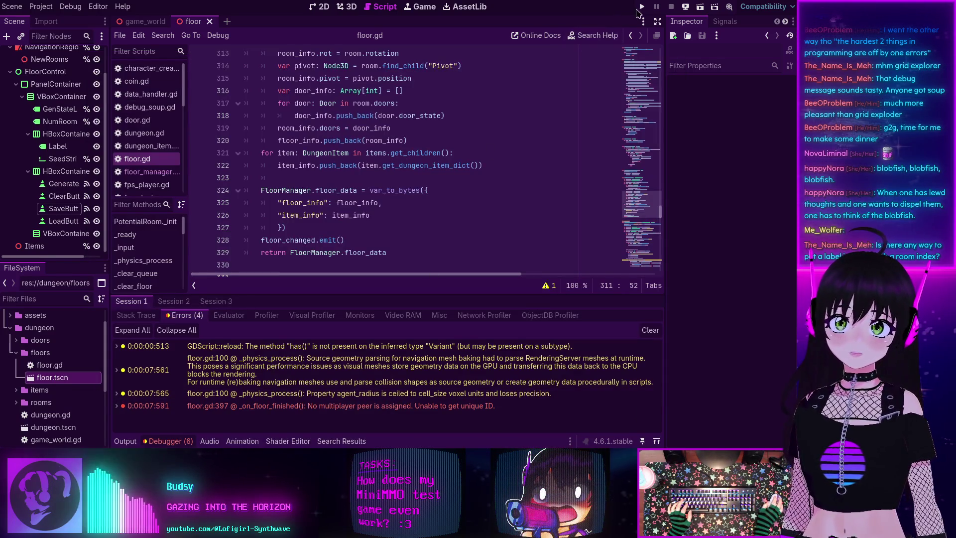
left_click(641, 7)
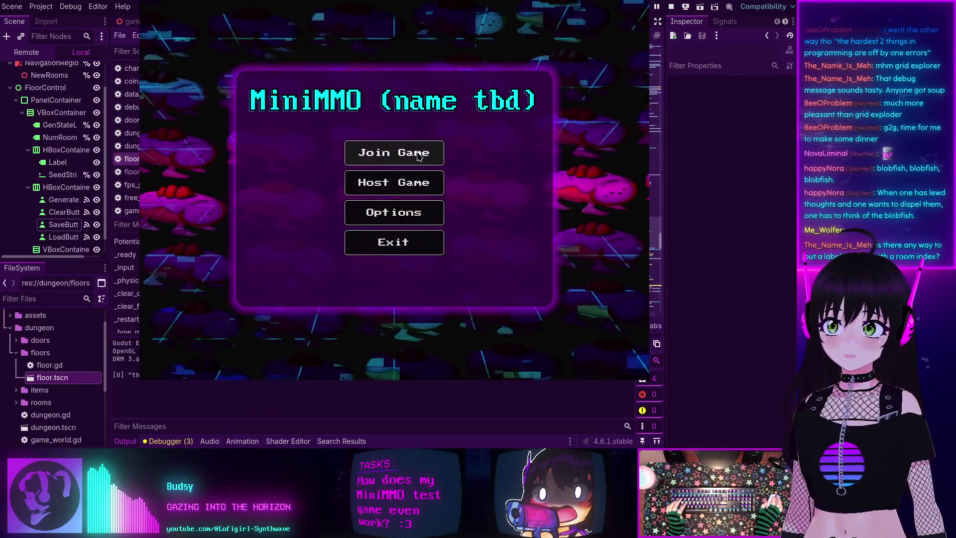
Join the game through character creation, click Genyarate to build a dungeon, and switch the Scene dock to Remote.
left_click(418, 154)
left_click(482, 333)
left_click(393, 222)
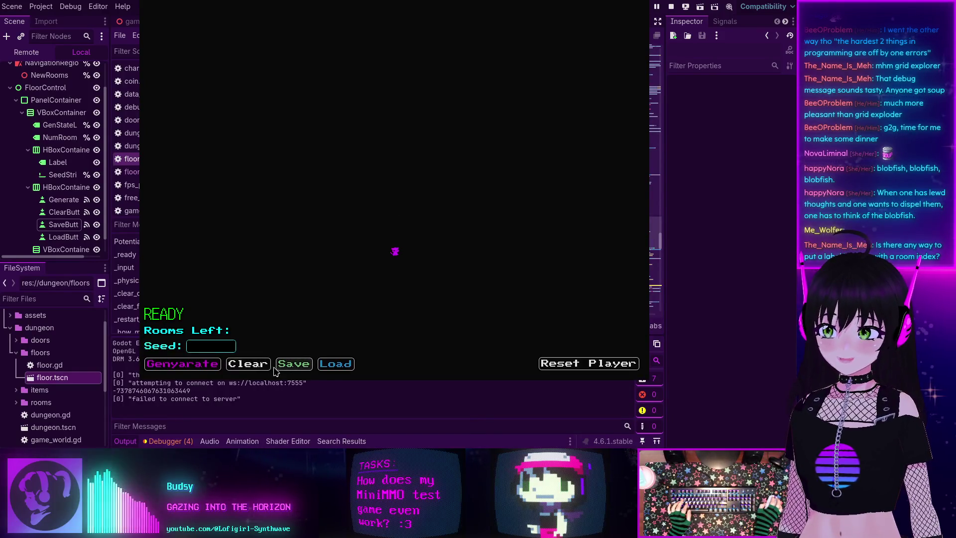
left_click(189, 366)
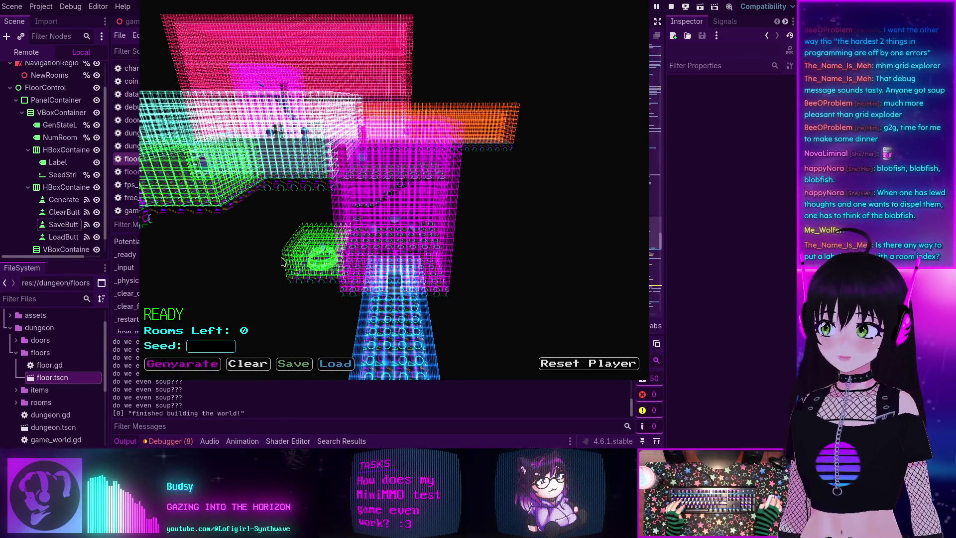
scroll(282, 261, "up", 2)
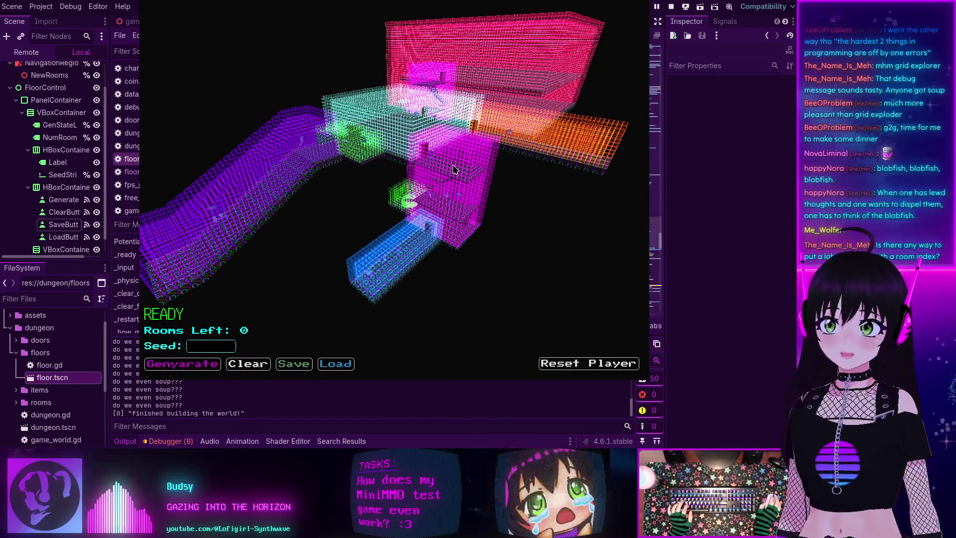
left_click(26, 52)
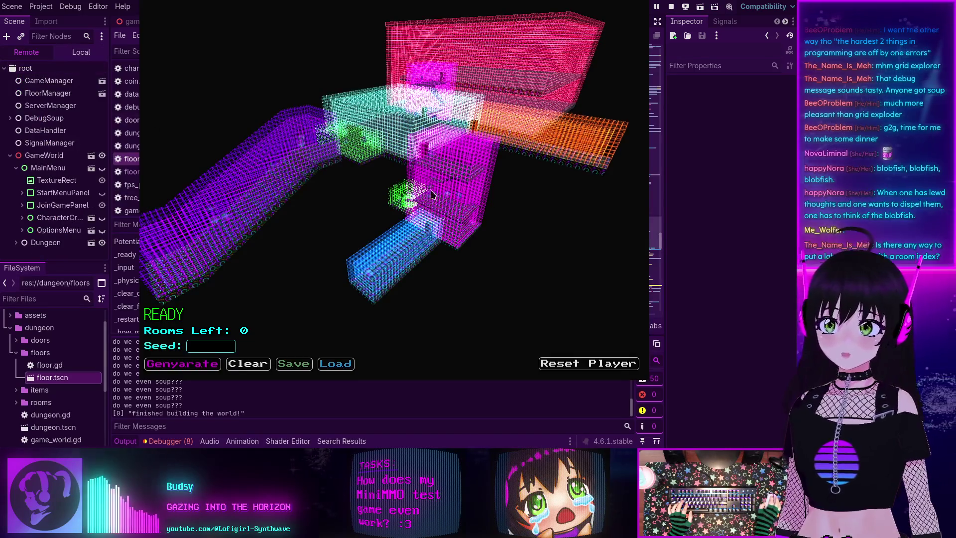
Browse the Remote tree under Dungeon > SubViewport > Floor, checking the floor control, VBox and Items nodes.
left_click(16, 241)
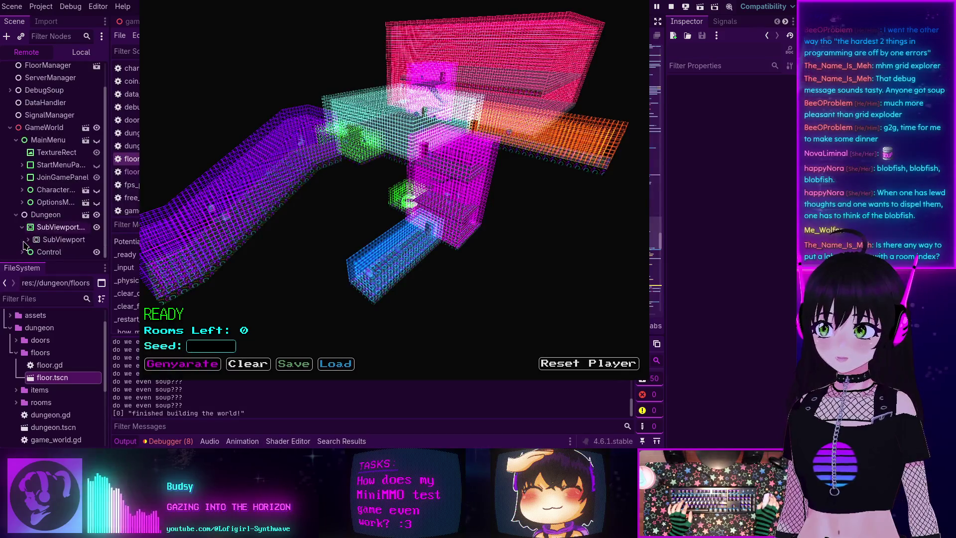
left_click(28, 240)
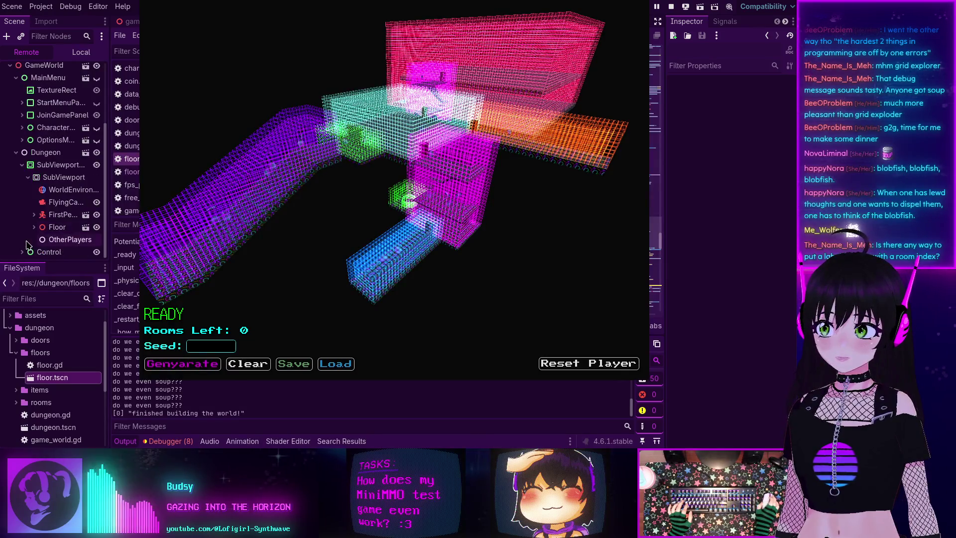
left_click(57, 227)
left_click(33, 227)
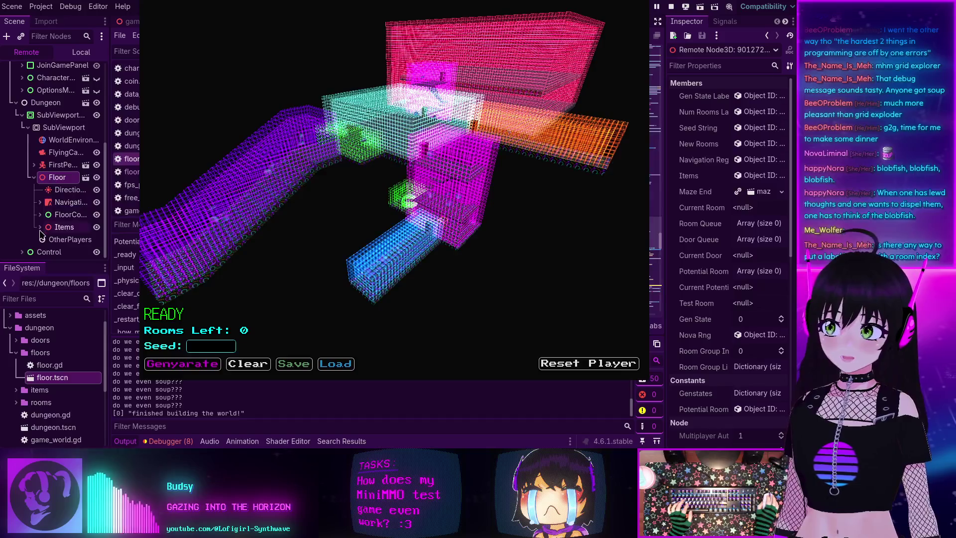
left_click(40, 214)
left_click(51, 239)
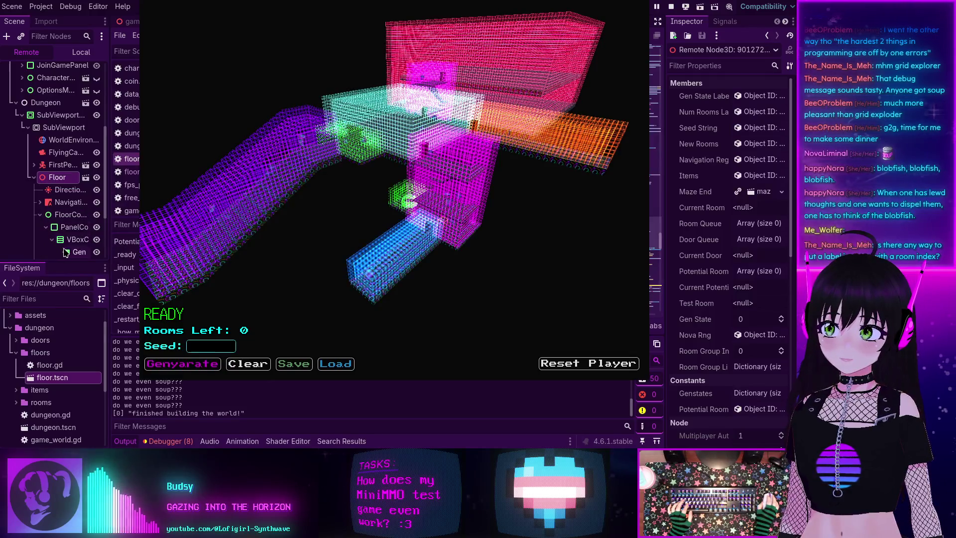
scroll(65, 252, "down", 1)
left_click(39, 190)
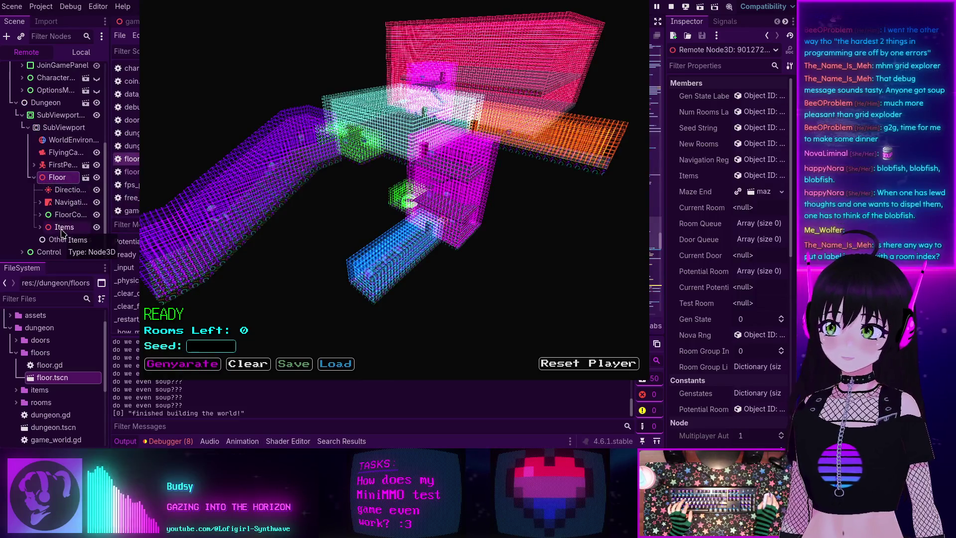
left_click(41, 227)
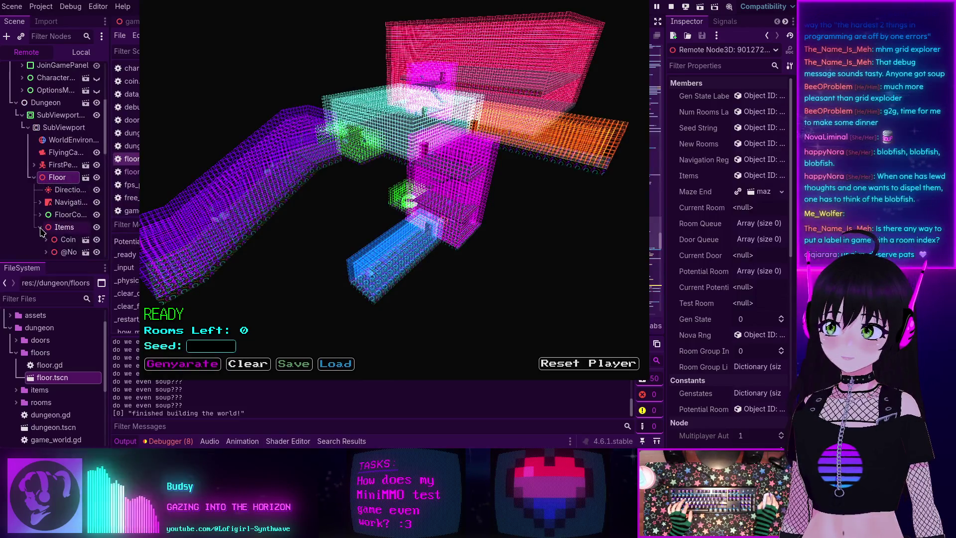
left_click(40, 227)
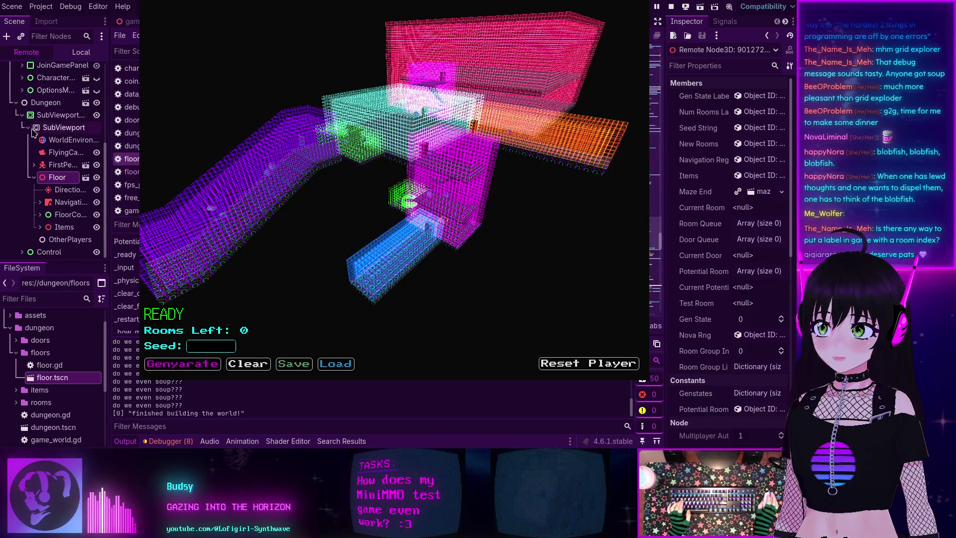
Expand NavigationRegion > NewRooms and inspect the generated rooms, ending on grid_test_room.
left_click(40, 202)
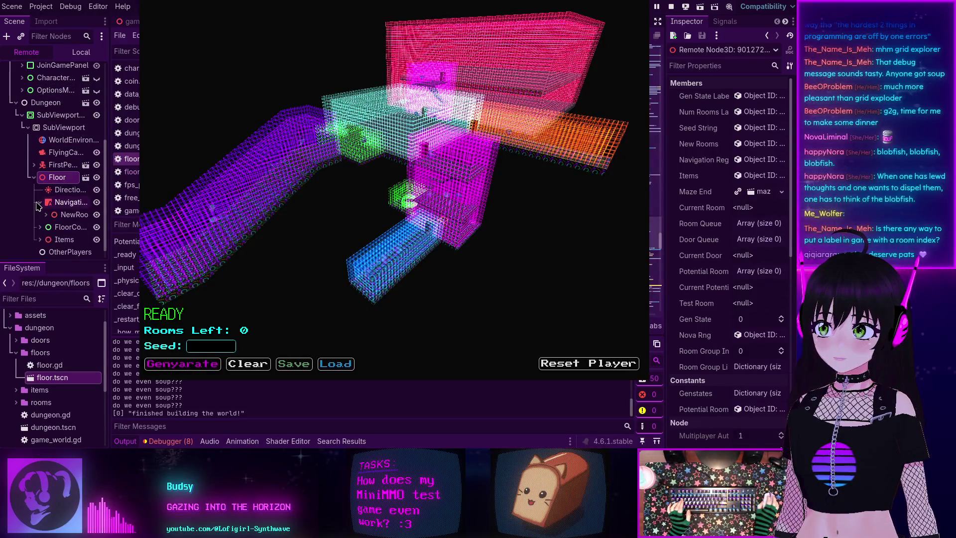
left_click(47, 215)
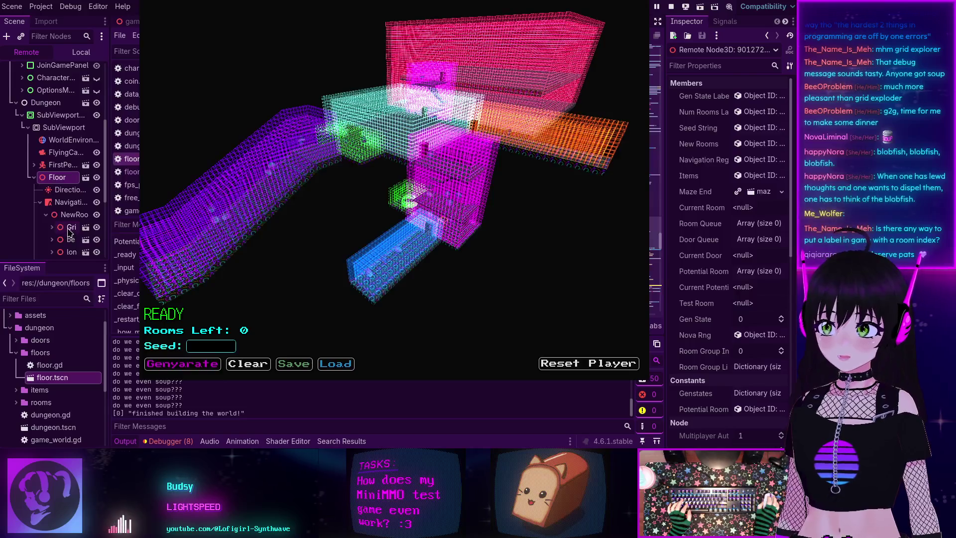
scroll(70, 231, "down", 3)
left_click(69, 204)
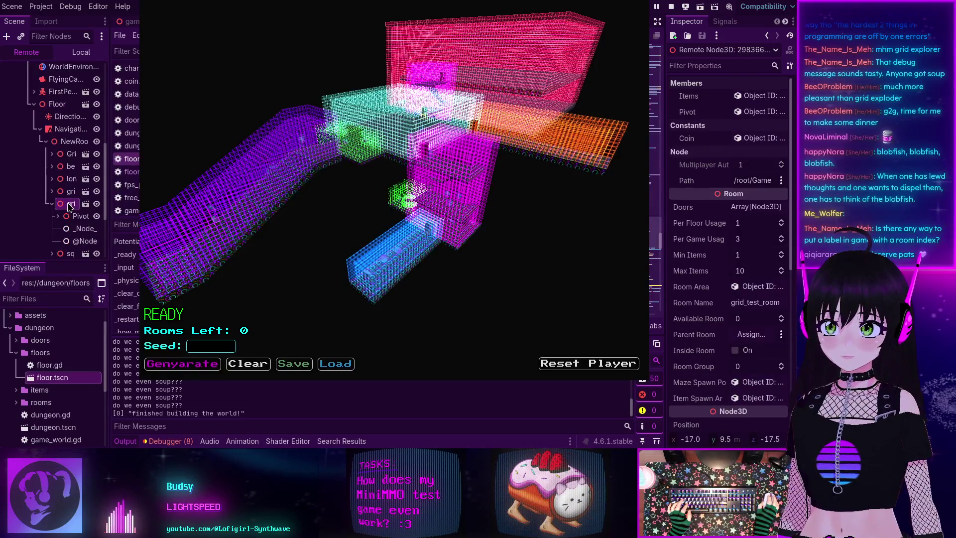
left_click(65, 217)
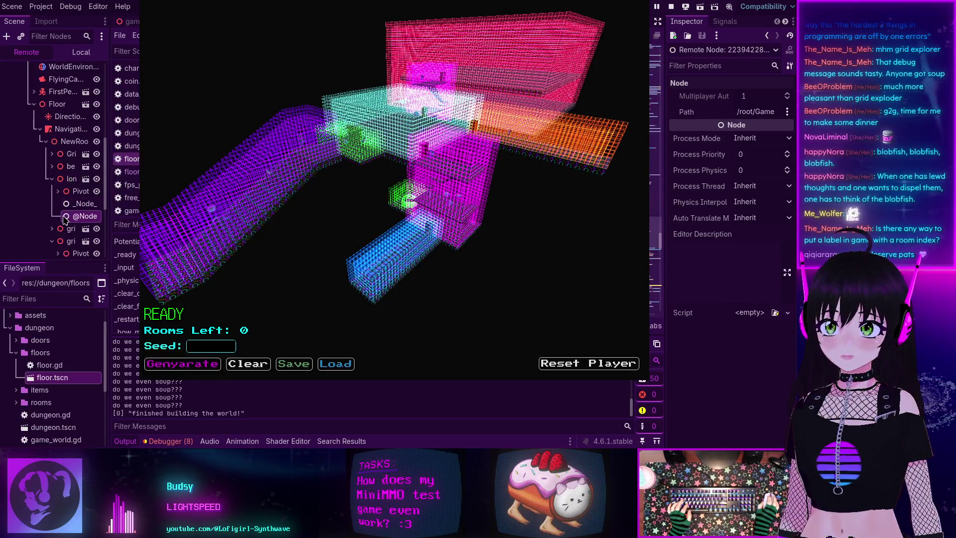
left_click(64, 179)
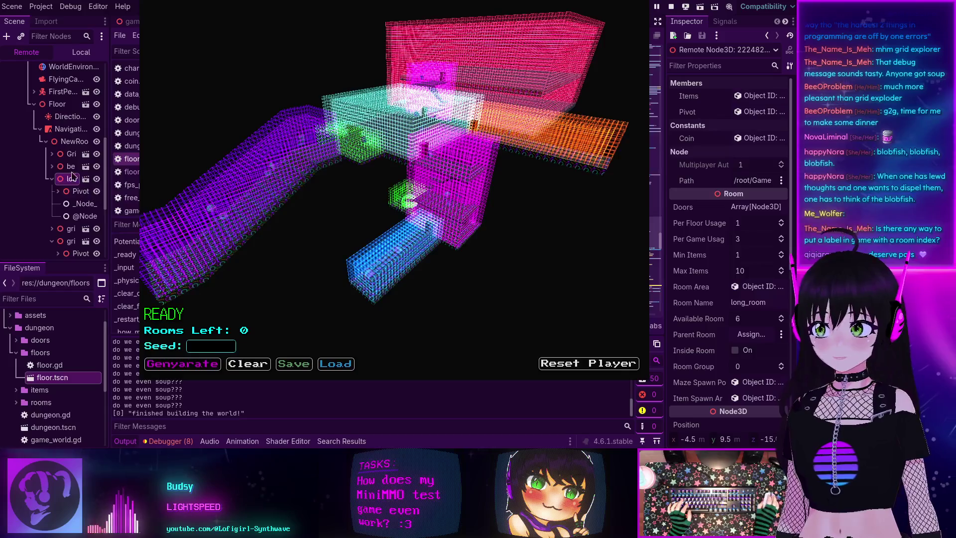
left_click(68, 154)
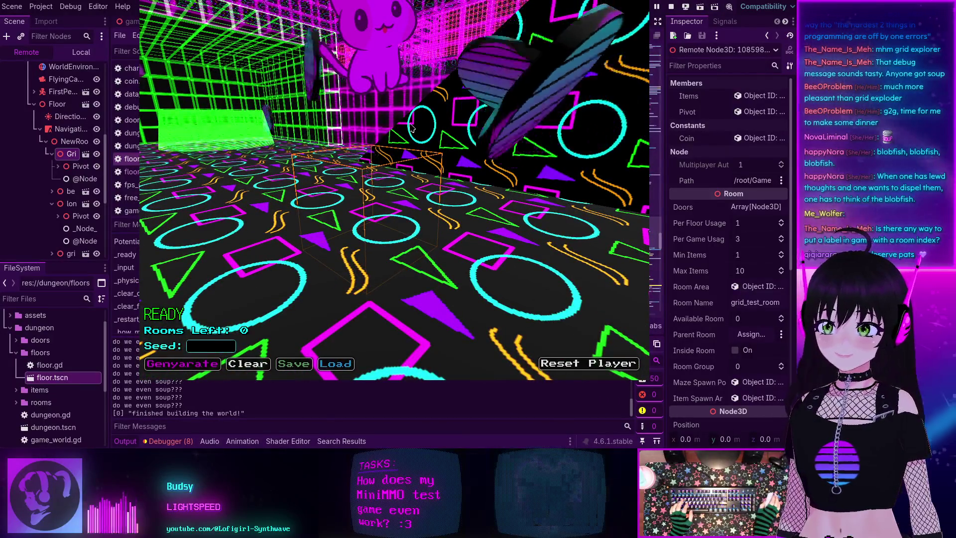
Collapse the grid test and long room nodes and inspect the beeeg_room node.
left_click(52, 154)
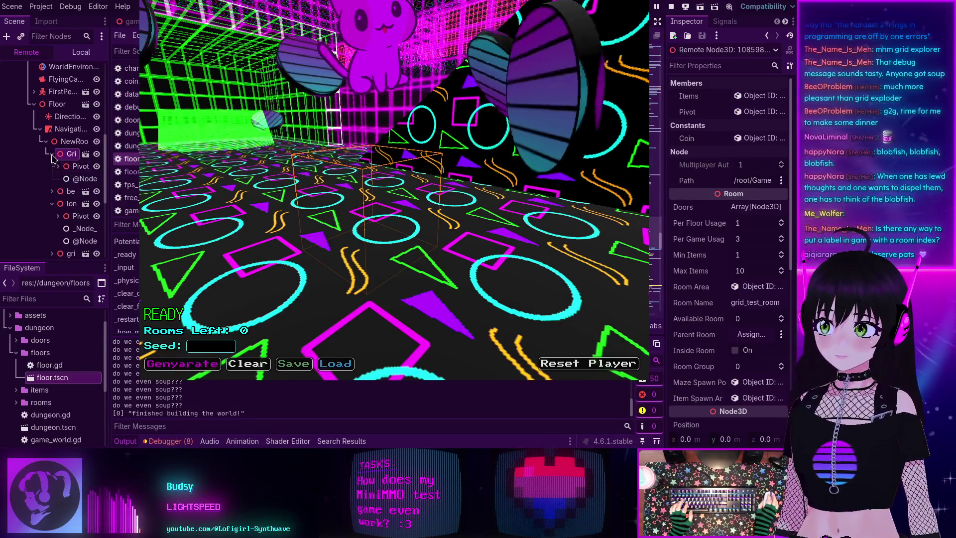
left_click(52, 180)
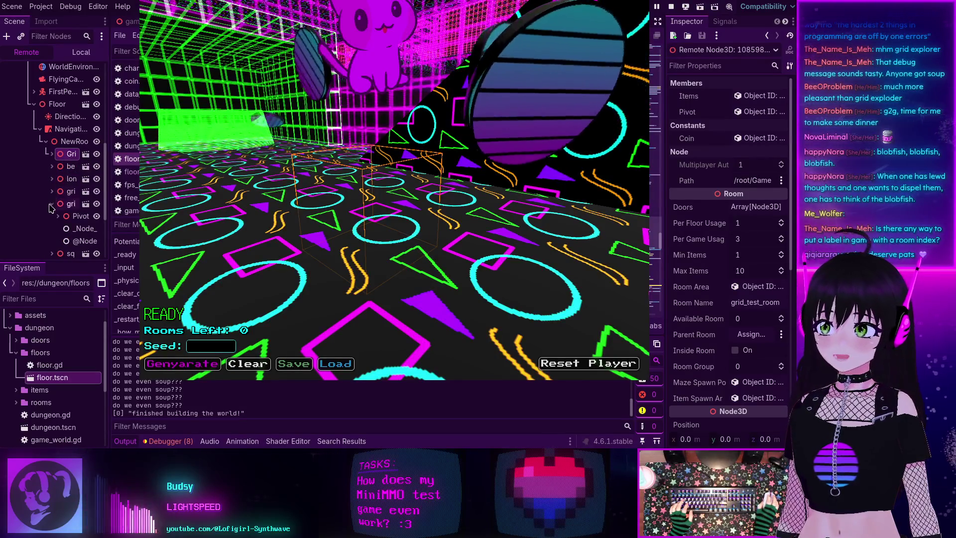
left_click(52, 203)
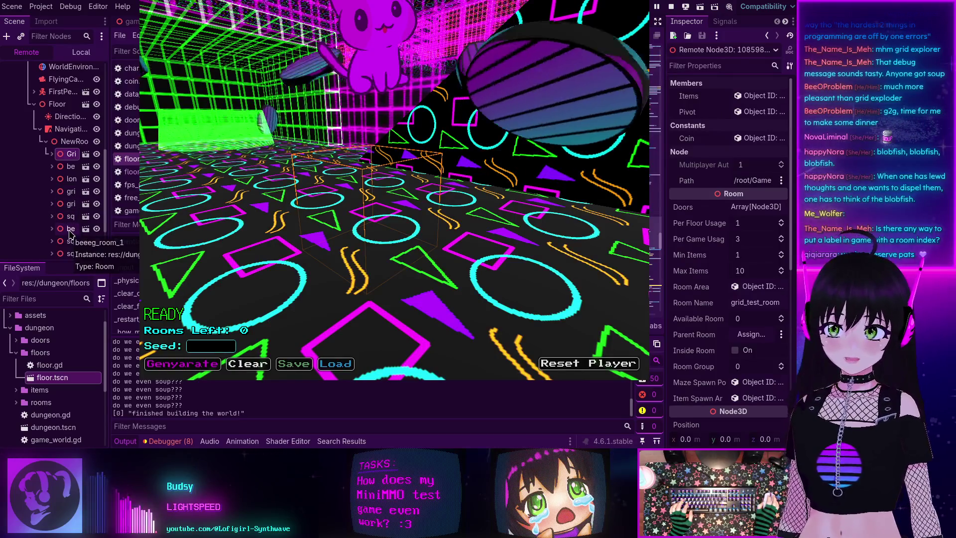
left_click(71, 229)
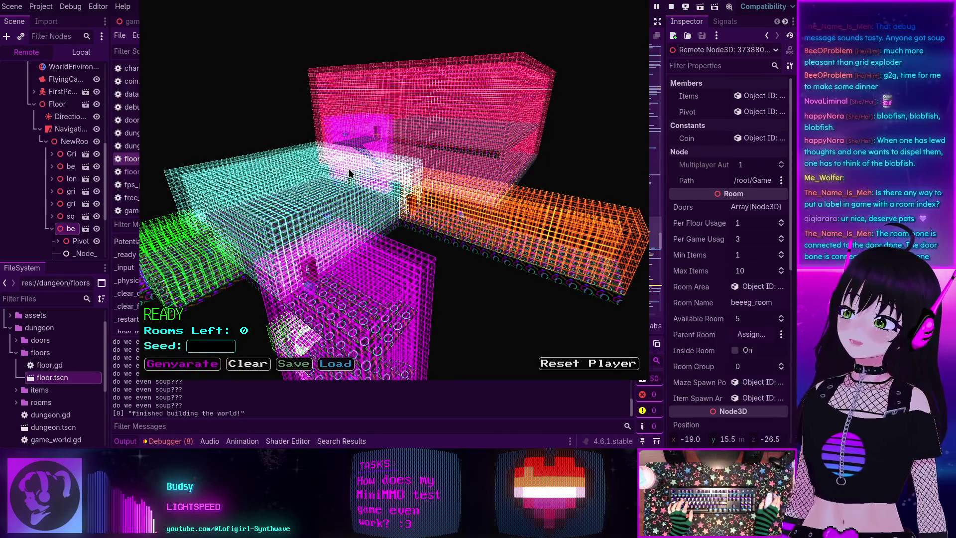
Fly the game camera around the rooms, switch to first-person, then return to the wireframe overview.
left_click(349, 173)
key("w")
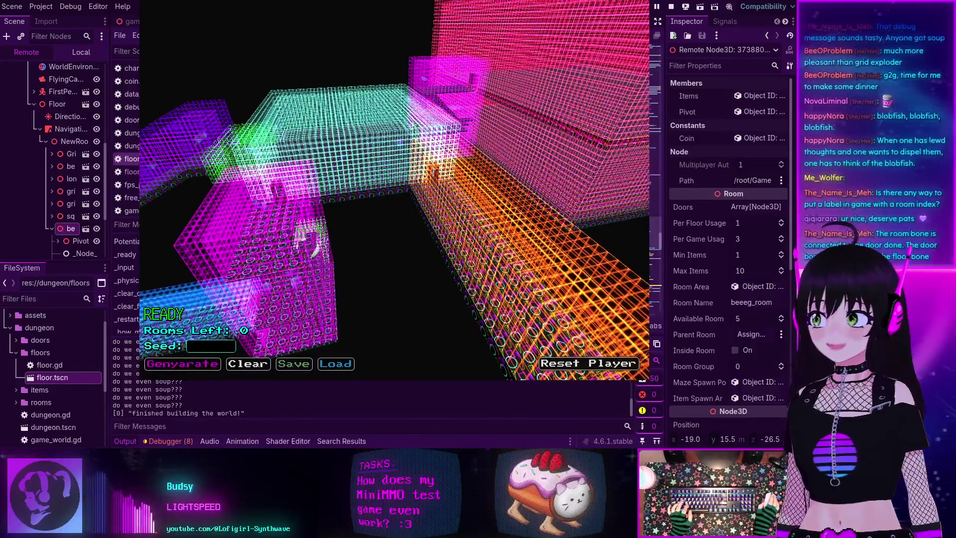
key("Escape")
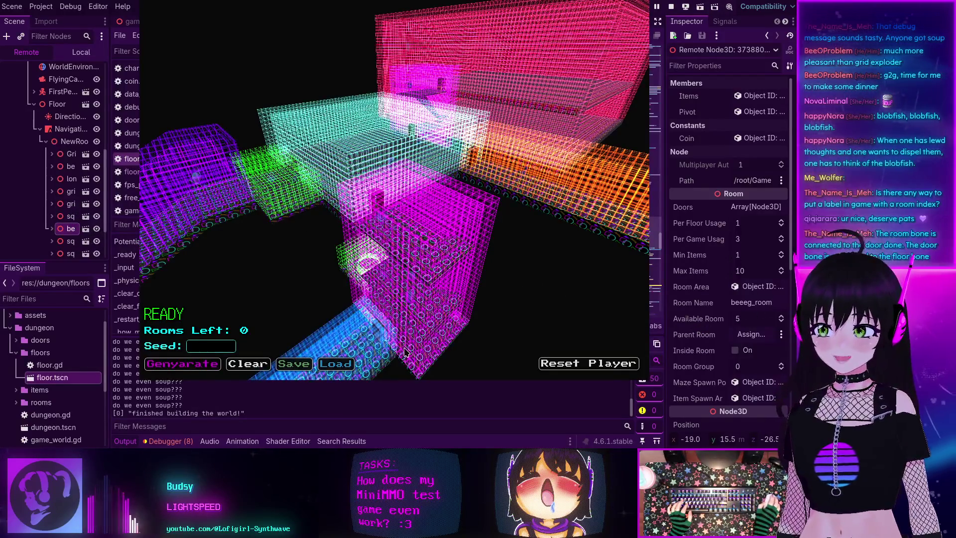
left_click(352, 358)
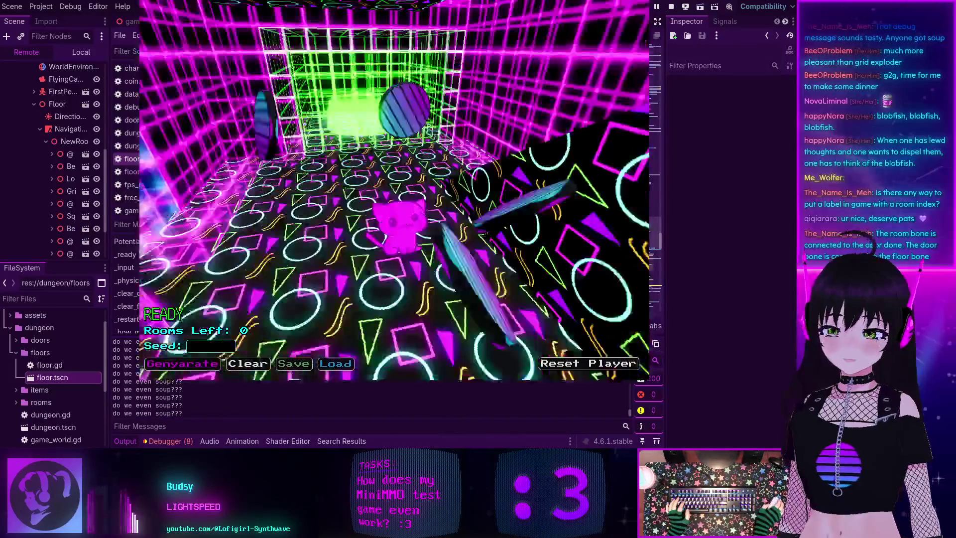
key("Escape")
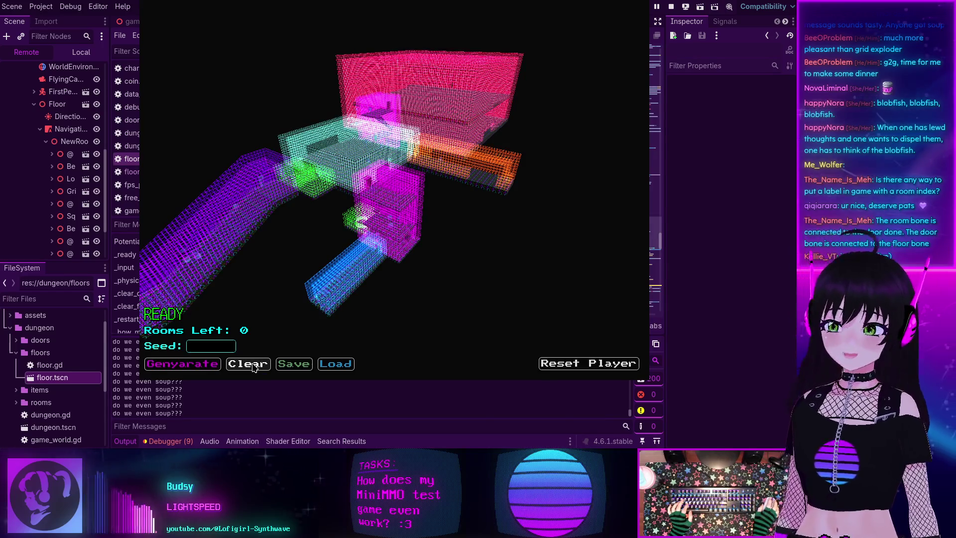
Clear the dungeon, load the saved one, and switch to the free overview camera.
left_click(254, 365)
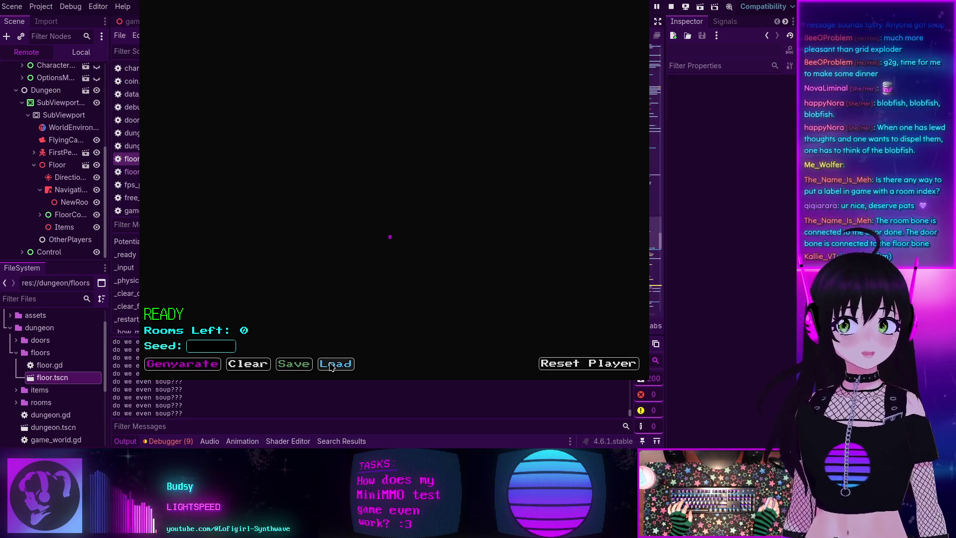
left_click(332, 365)
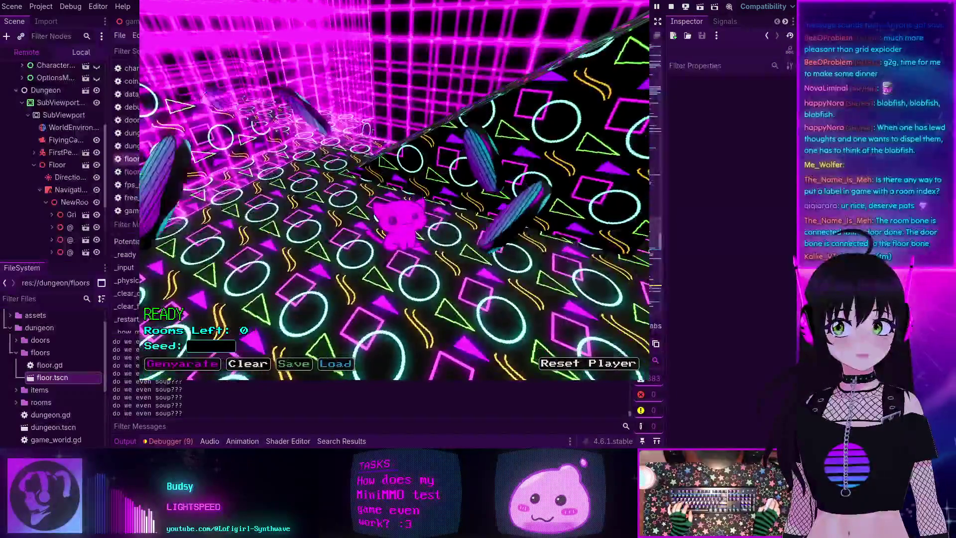
key("Escape")
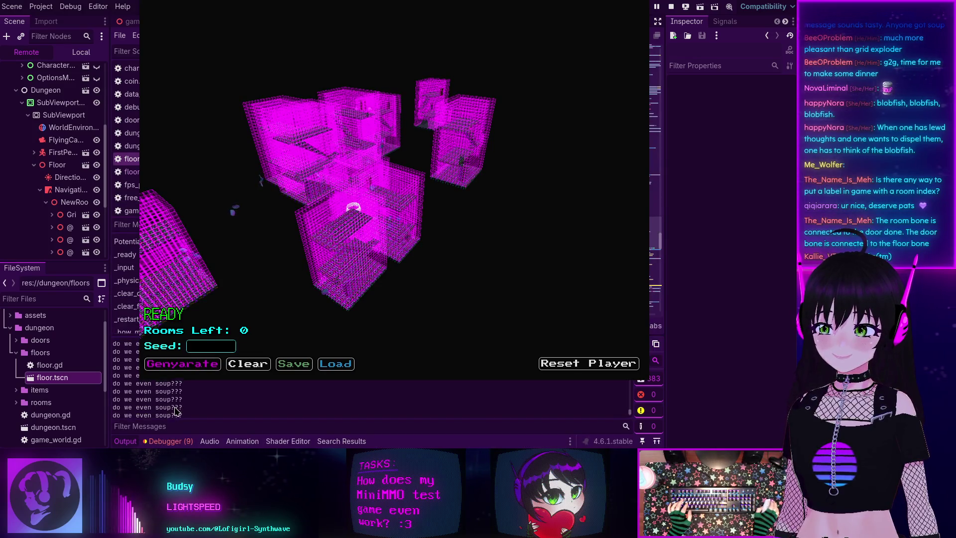
Scroll through the door debug output, then show the Debugger's Errors list of 7 errors.
scroll(177, 408, "up", 2)
scroll(178, 408, "down", 1)
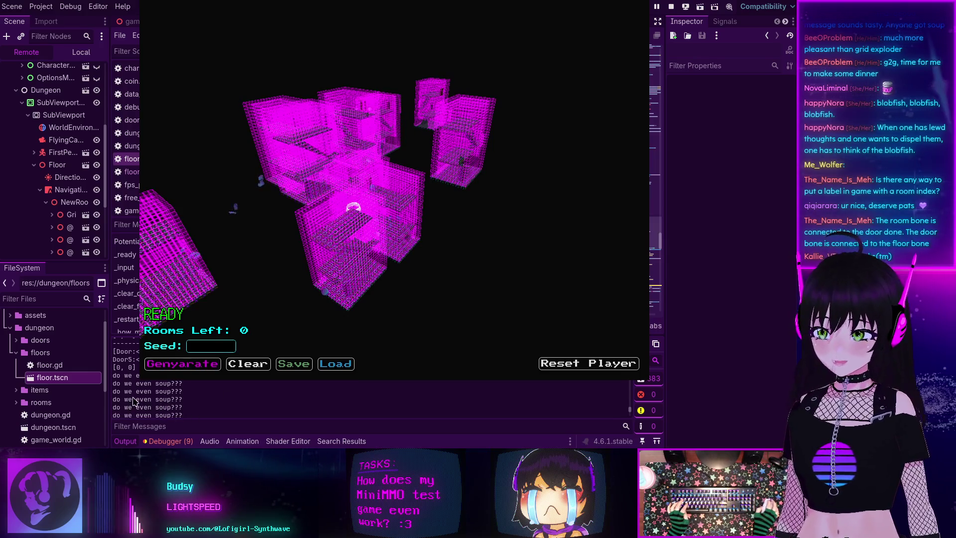
scroll(142, 398, "up", 4)
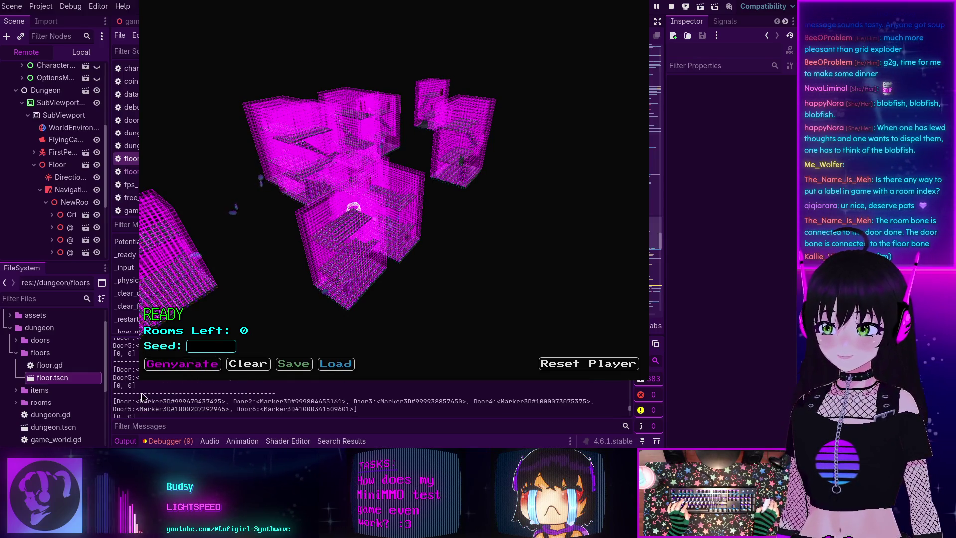
scroll(230, 402, "up", 5)
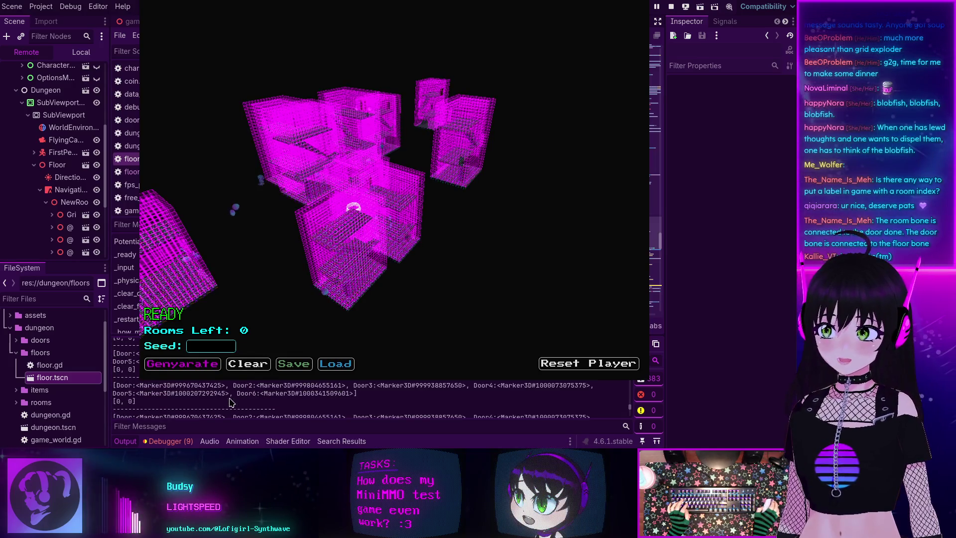
scroll(230, 403, "up", 5)
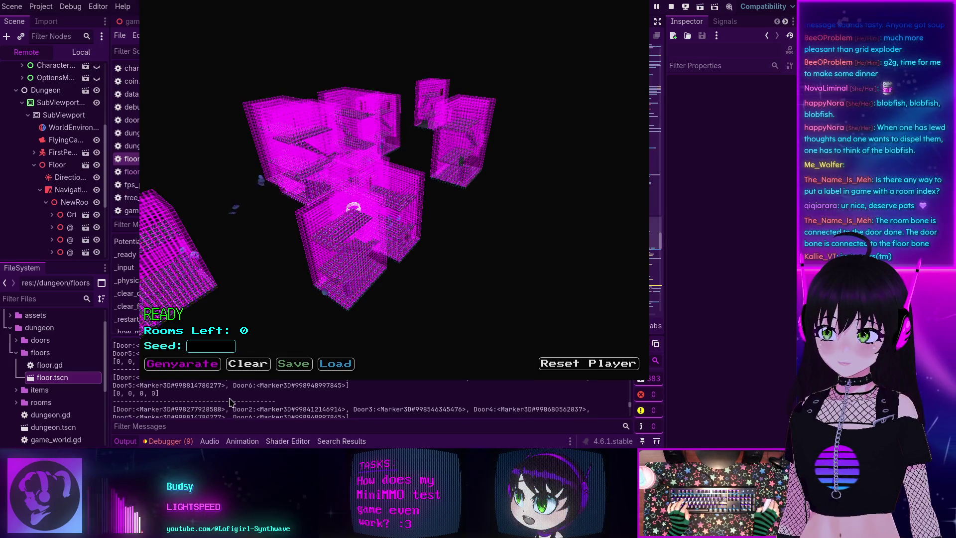
scroll(230, 402, "up", 5)
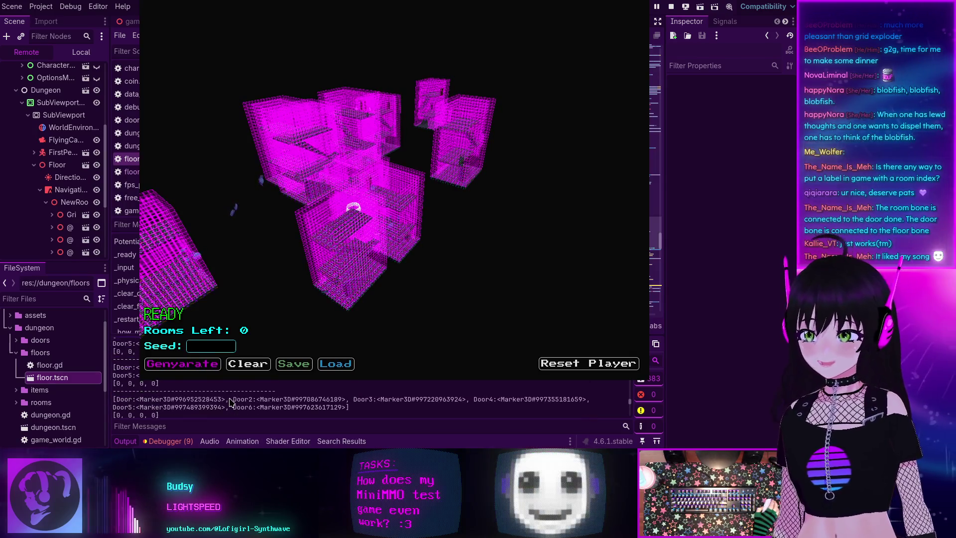
scroll(230, 402, "up", 2)
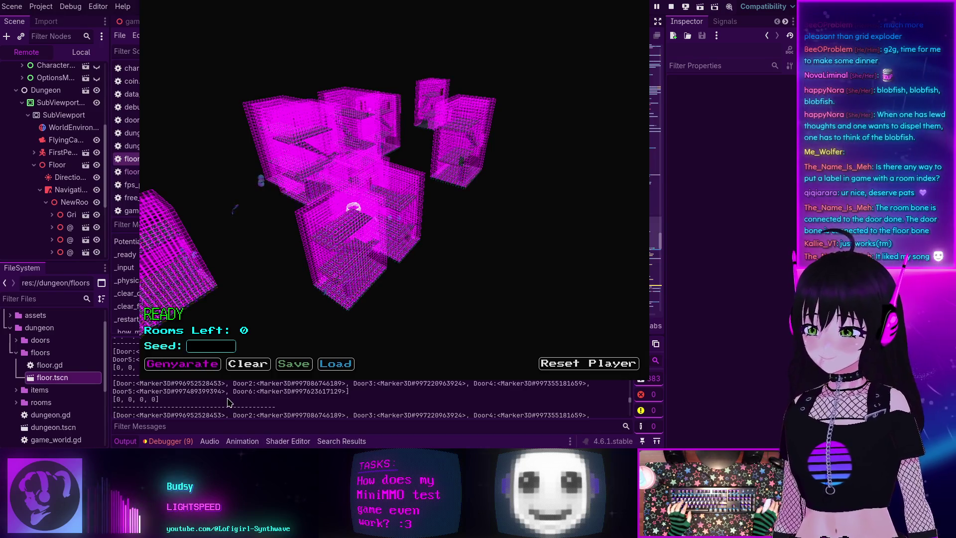
scroll(239, 419, "down", 5)
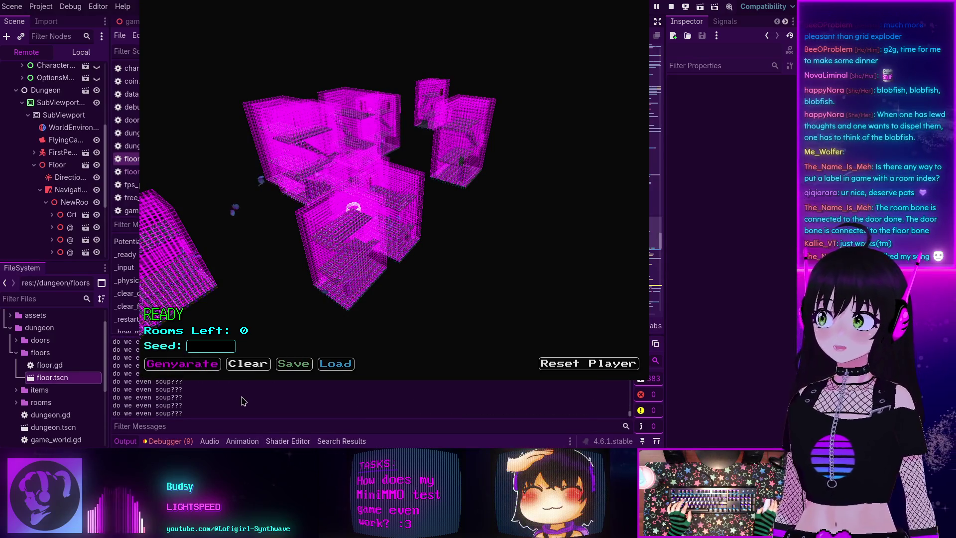
left_click(182, 442)
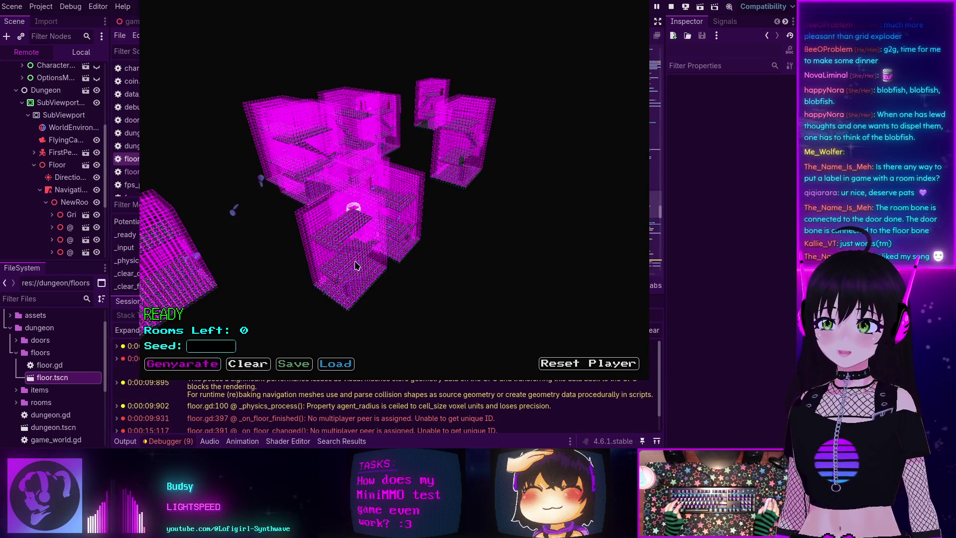
scroll(278, 395, "down", 1)
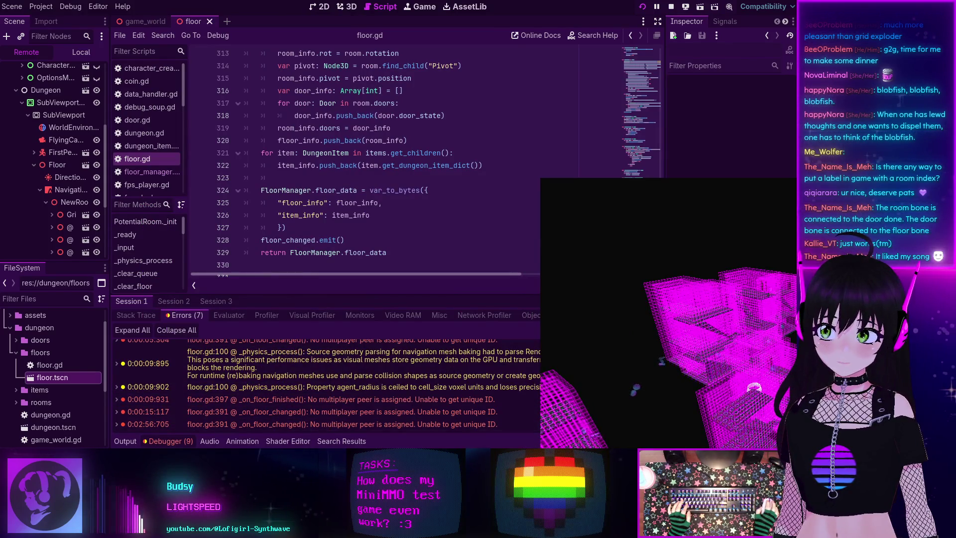
Stop the game and search all project files for 'do we even soup'.
left_click(125, 441)
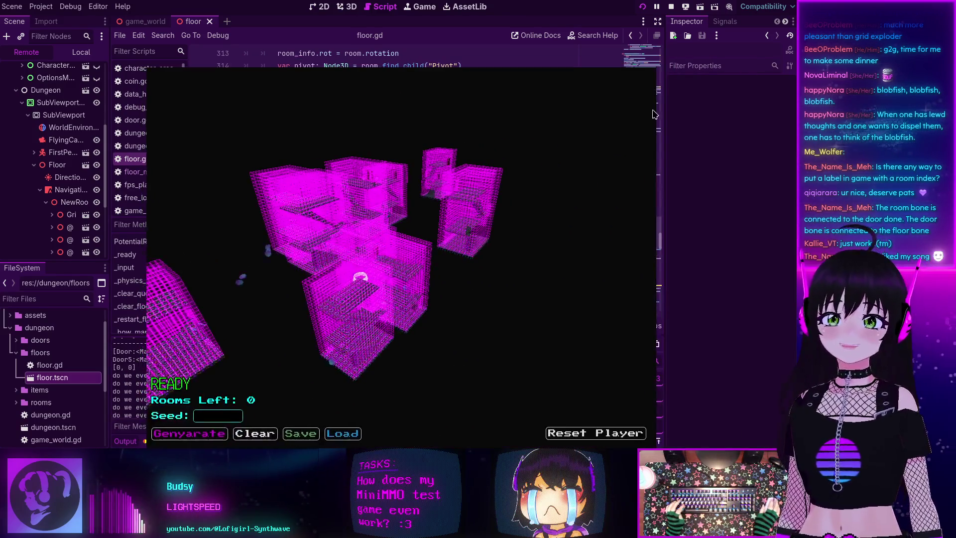
left_click(671, 7)
key("ctrl+shift+f")
type("so")
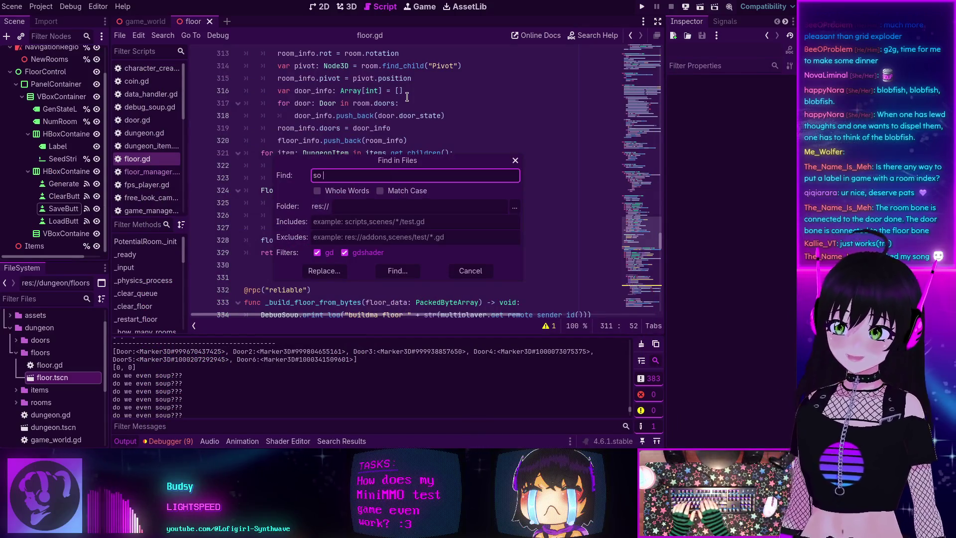
key("BackSpace")
key("BackSpace")
type("do we even")
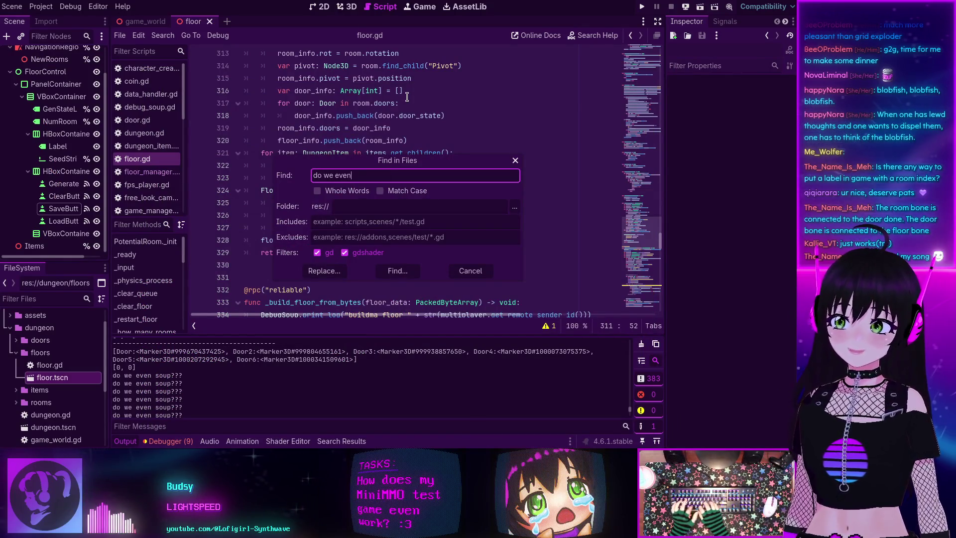
type(" soup")
key("Return")
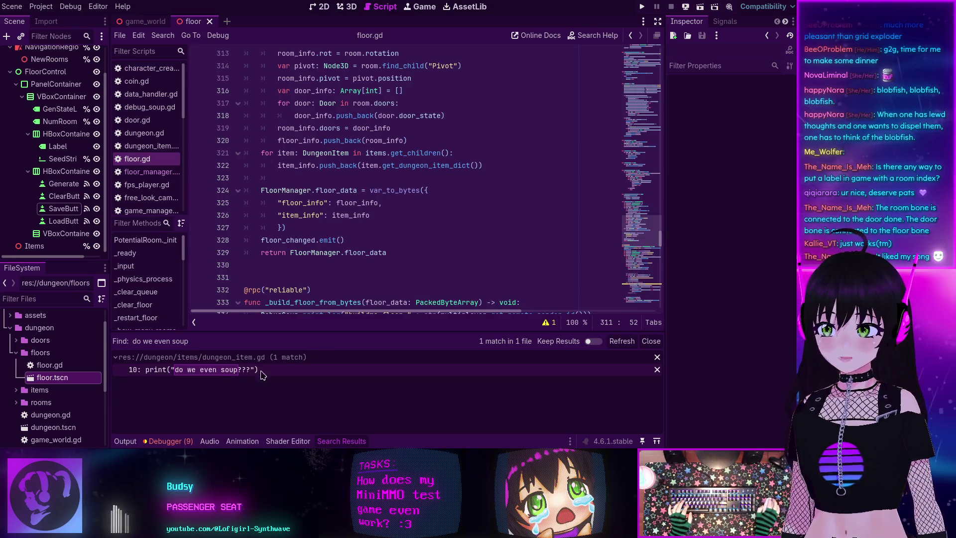
Delete the print line 10 in dungeon_item.gd and refresh the search to confirm 0 matches.
left_click(229, 373)
scroll(356, 169, "up", 3)
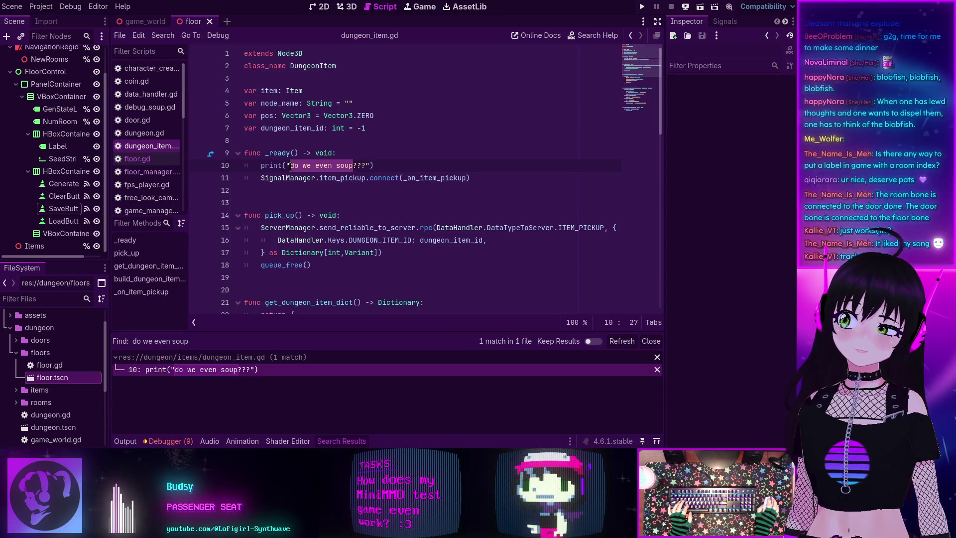
triple_click(381, 165)
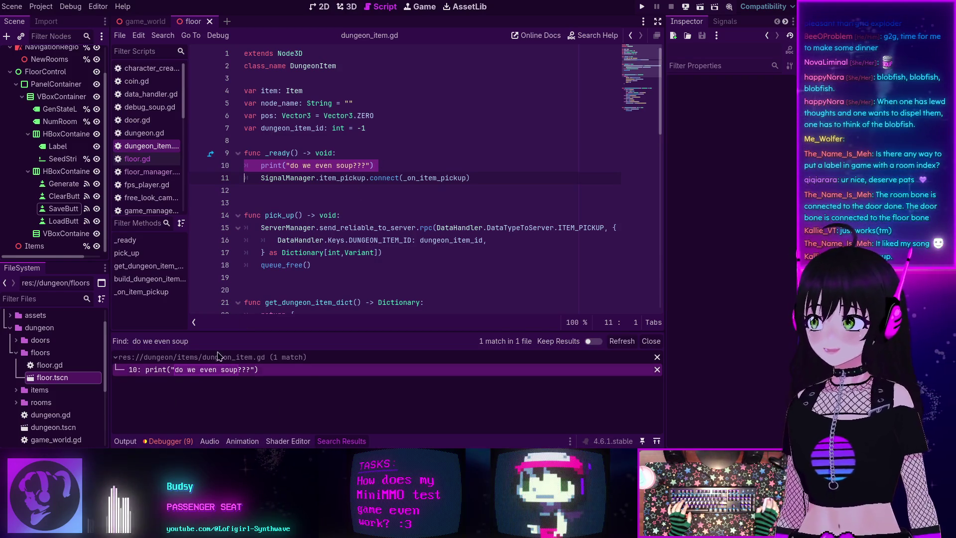
left_click(386, 166)
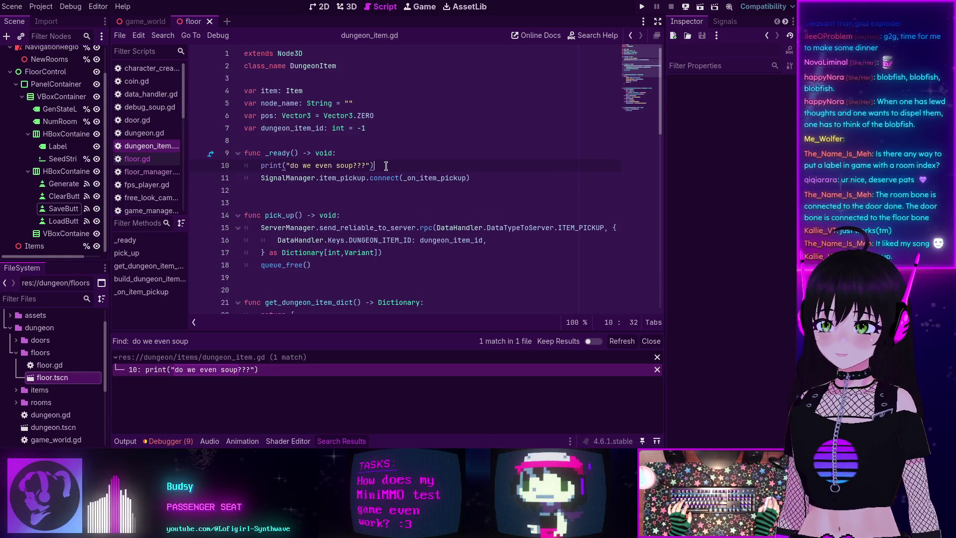
left_click_drag(386, 165, 387, 157)
key("BackSpace")
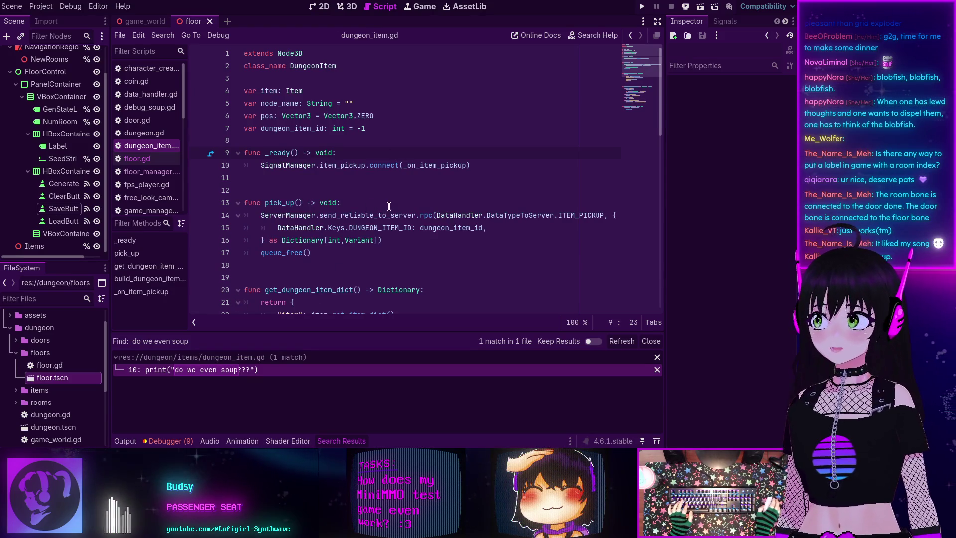
left_click(657, 369)
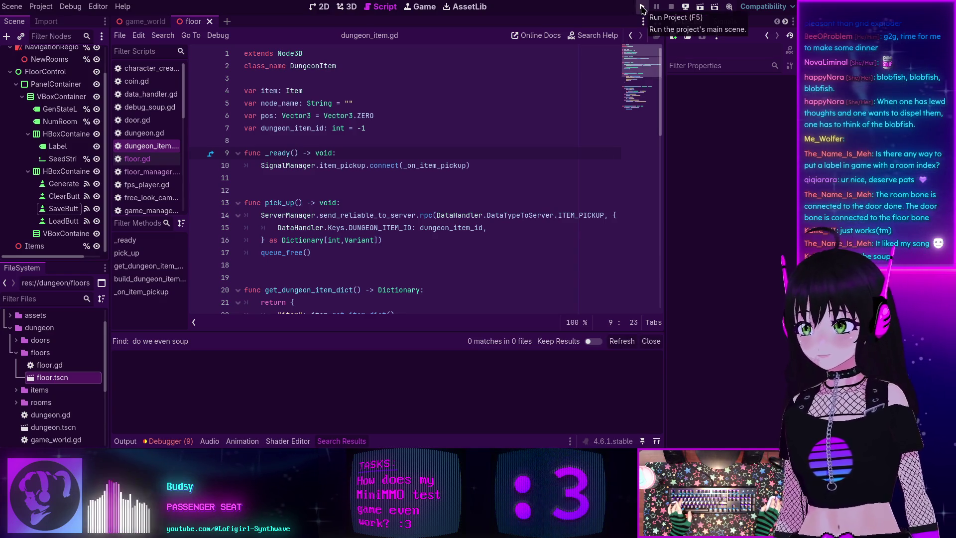
Run the project, join the game, submit character creation and connect to reach the READY dungeon panel.
left_click(642, 8)
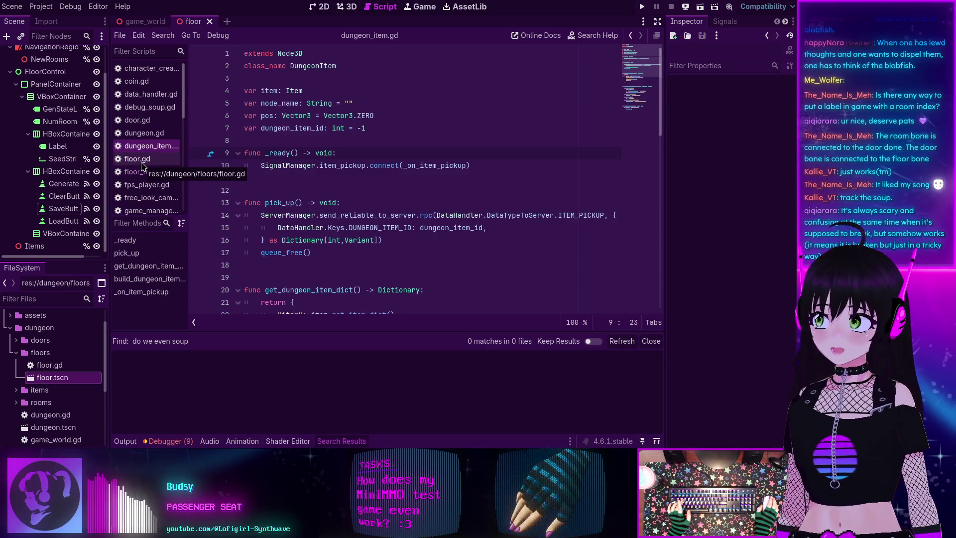
left_click(642, 6)
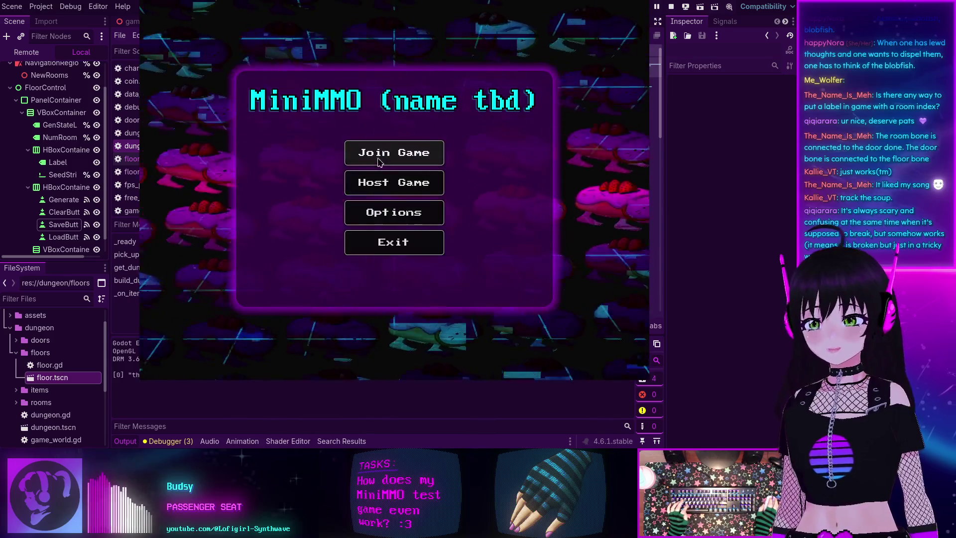
left_click(477, 340)
left_click(396, 222)
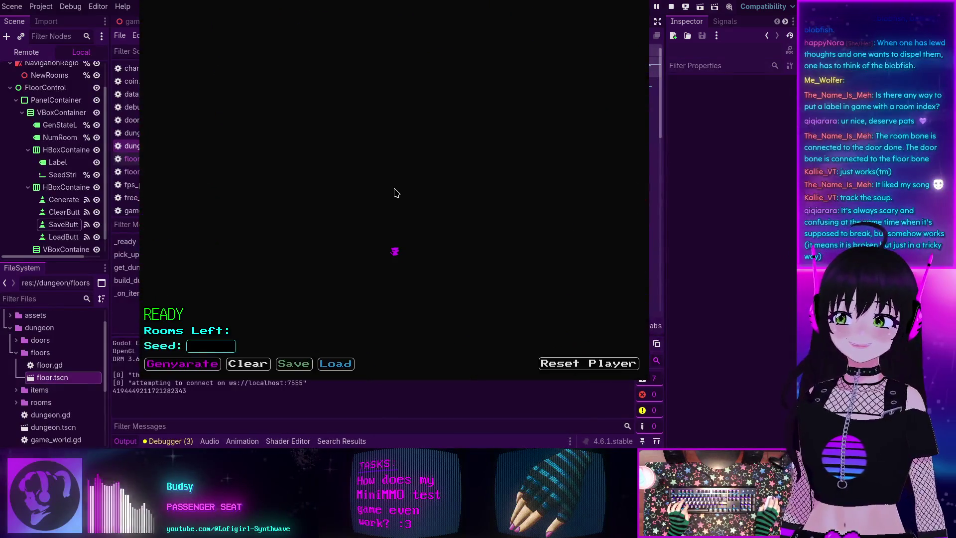
Generate a dungeon, save it, then clear and reload the saved layout several times.
left_click(182, 364)
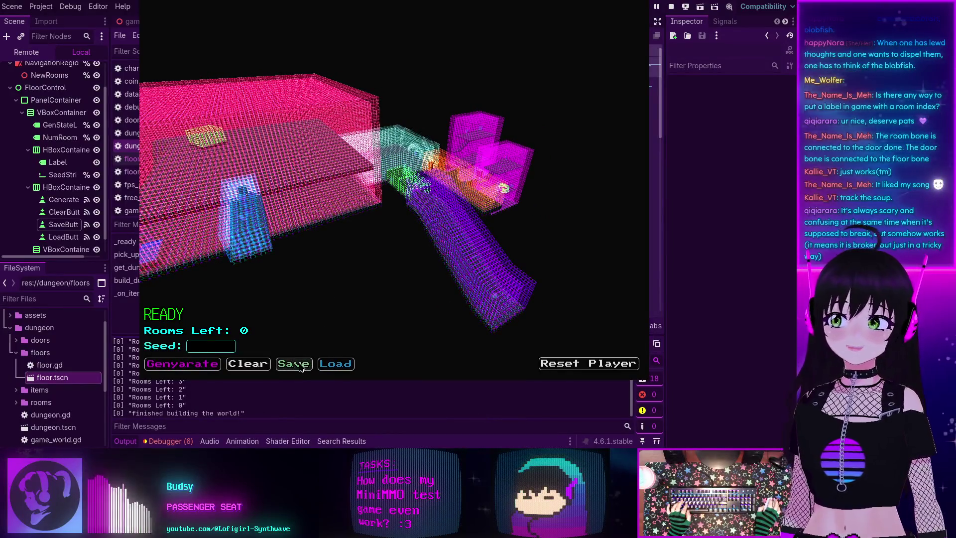
left_click(335, 364)
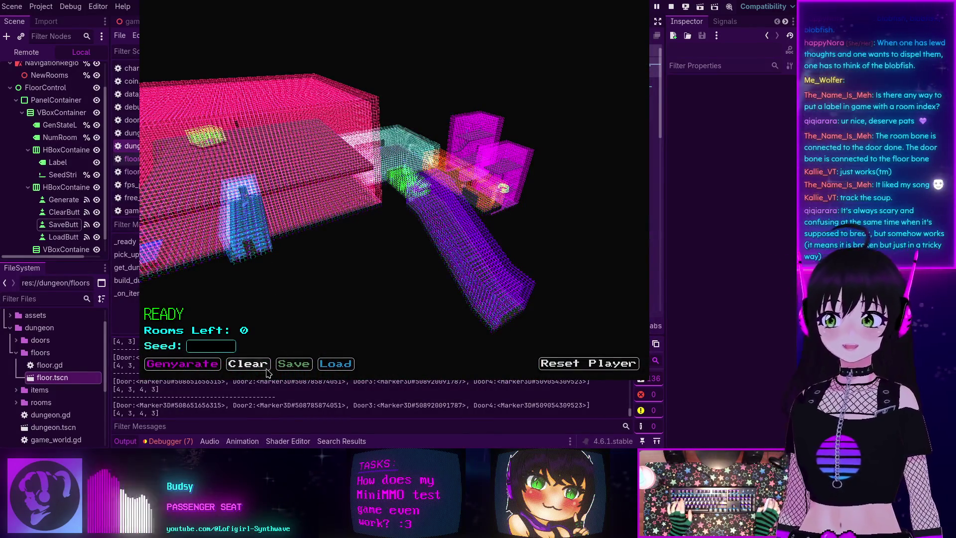
left_click(244, 367)
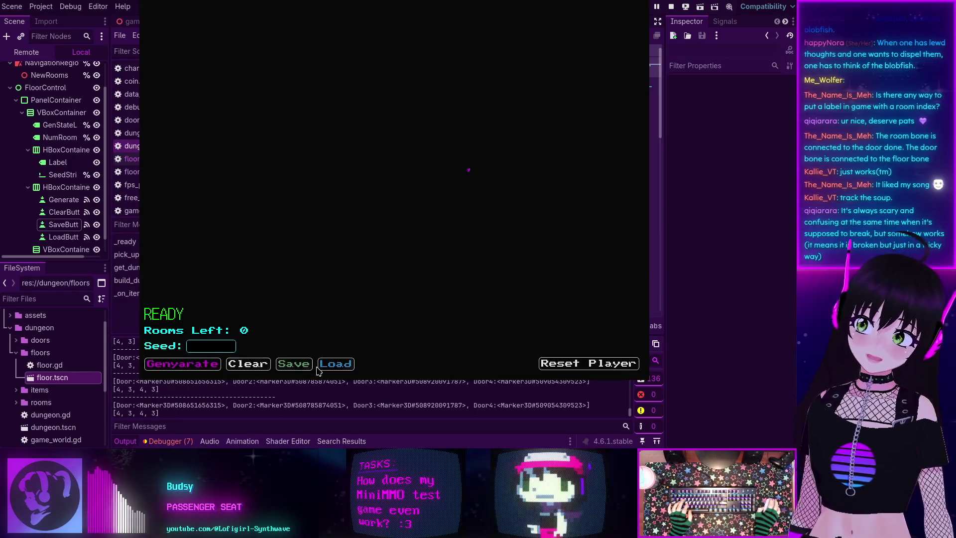
left_click(333, 364)
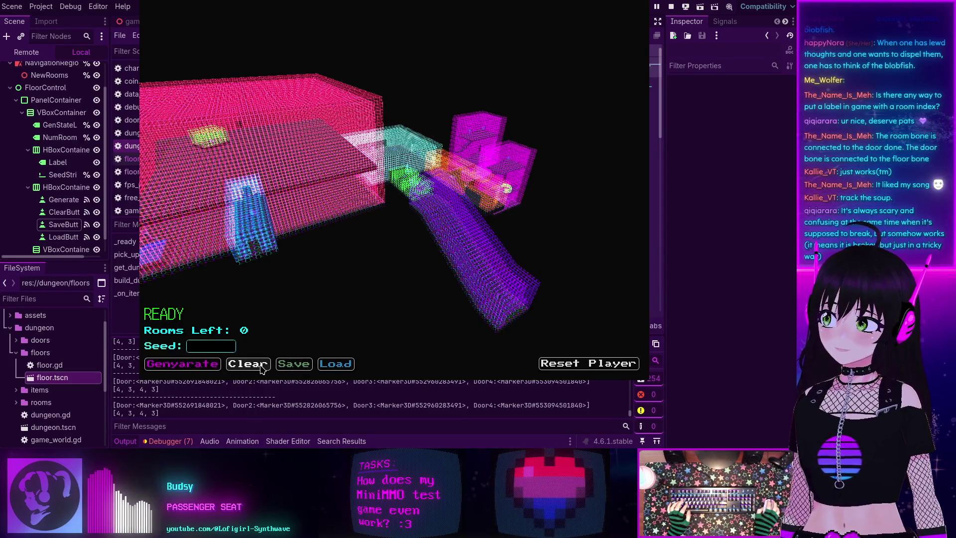
left_click(261, 369)
left_click(333, 367)
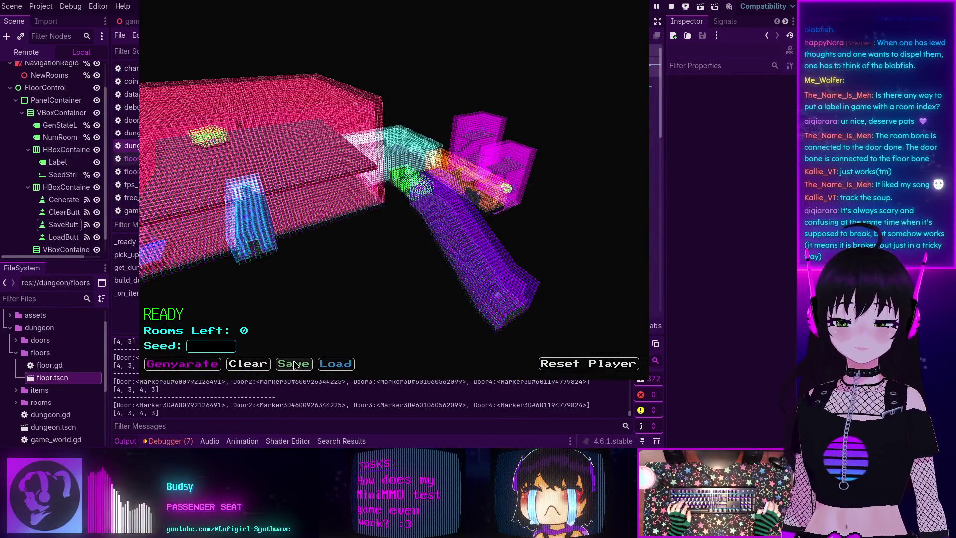
left_click(247, 364)
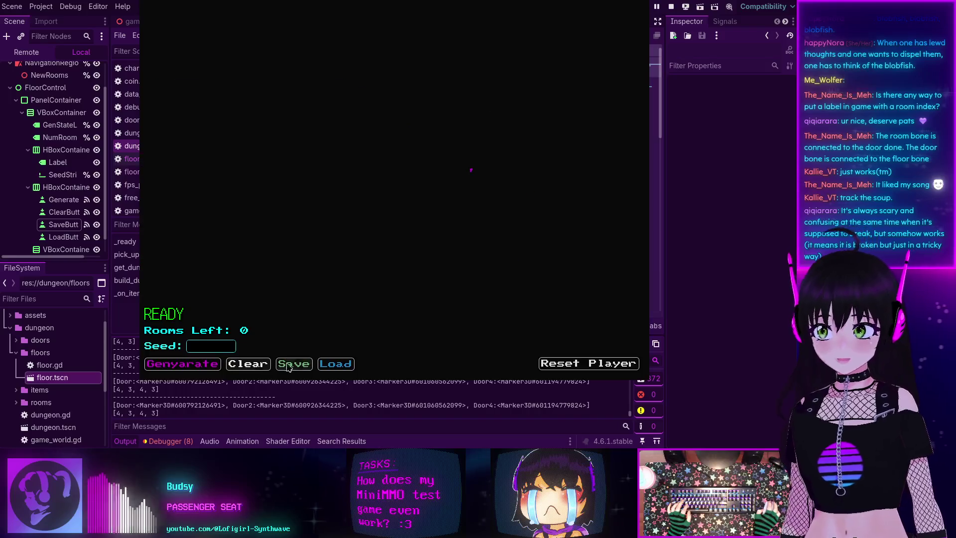
left_click(335, 364)
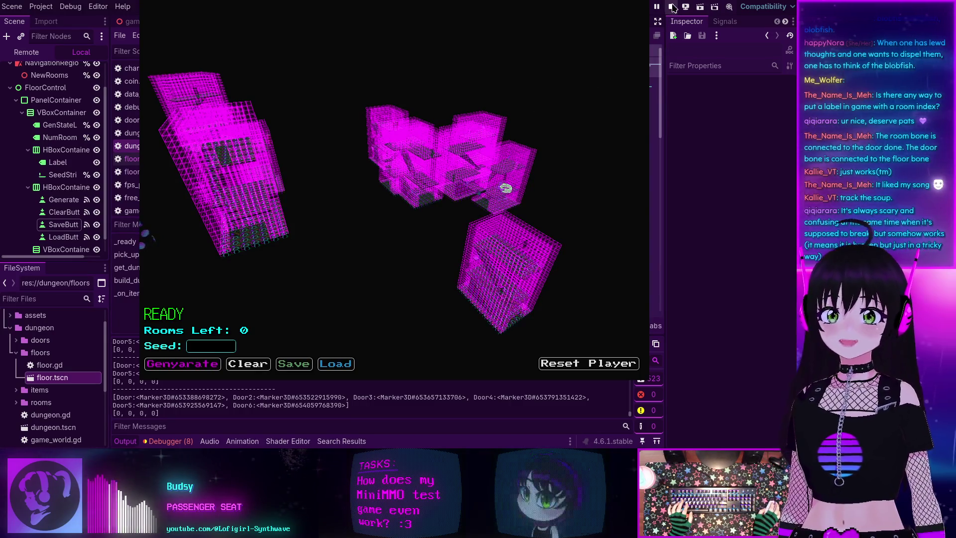
Restart the game with F5, rejoin, generate a new dungeon, then clear and reload the saved one.
key("F5")
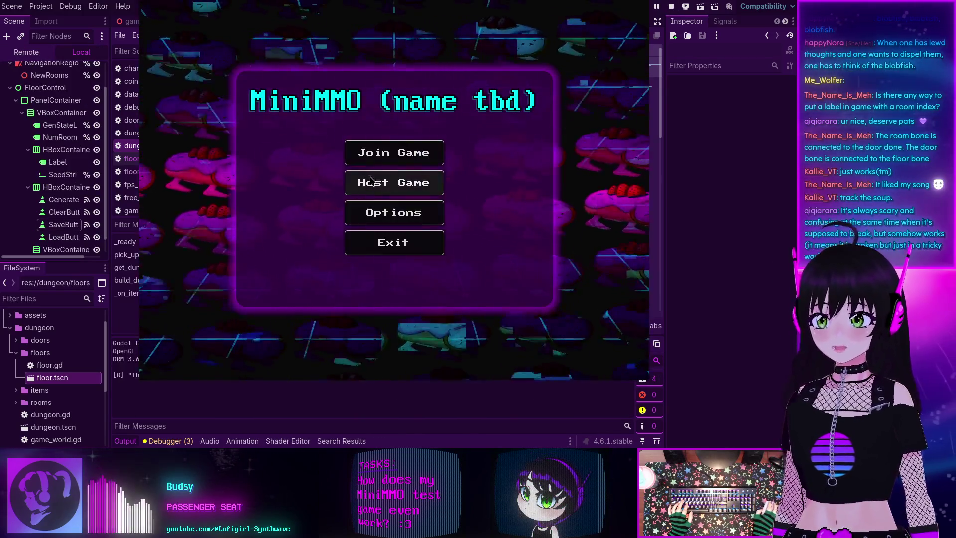
left_click(381, 159)
left_click(497, 329)
left_click(393, 222)
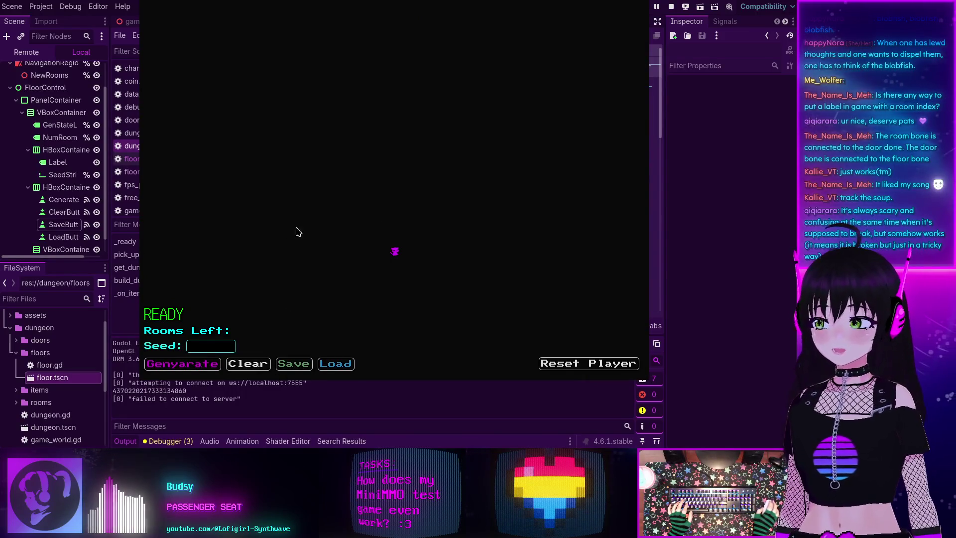
left_click(182, 363)
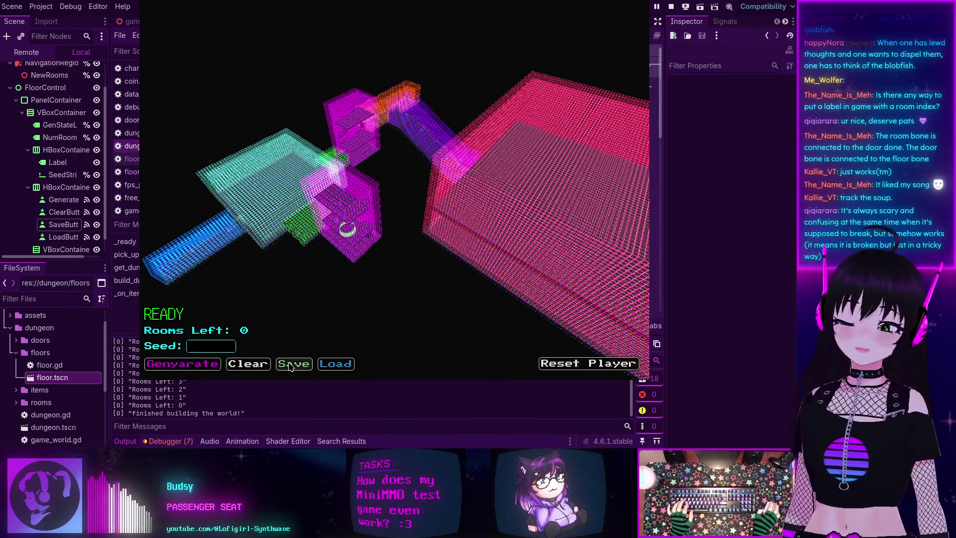
left_click(249, 369)
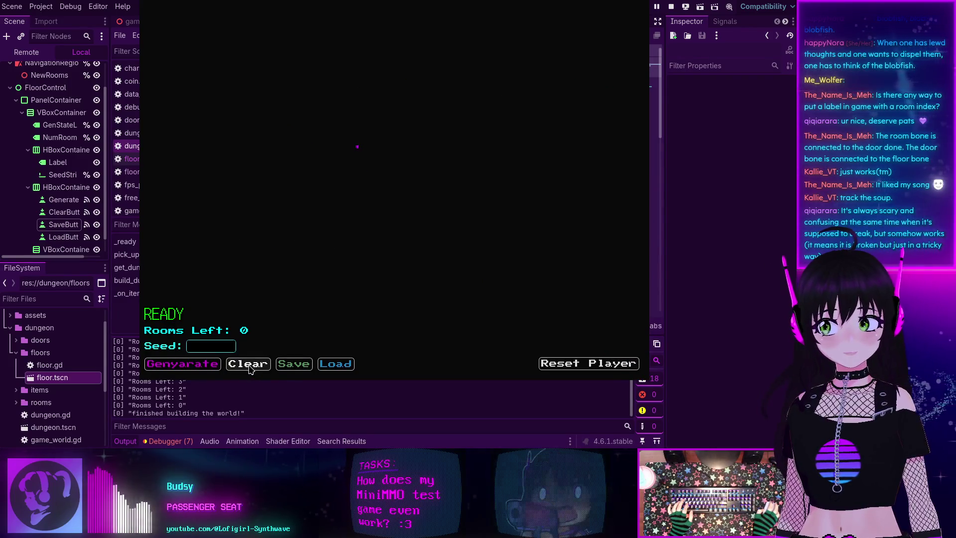
left_click(335, 363)
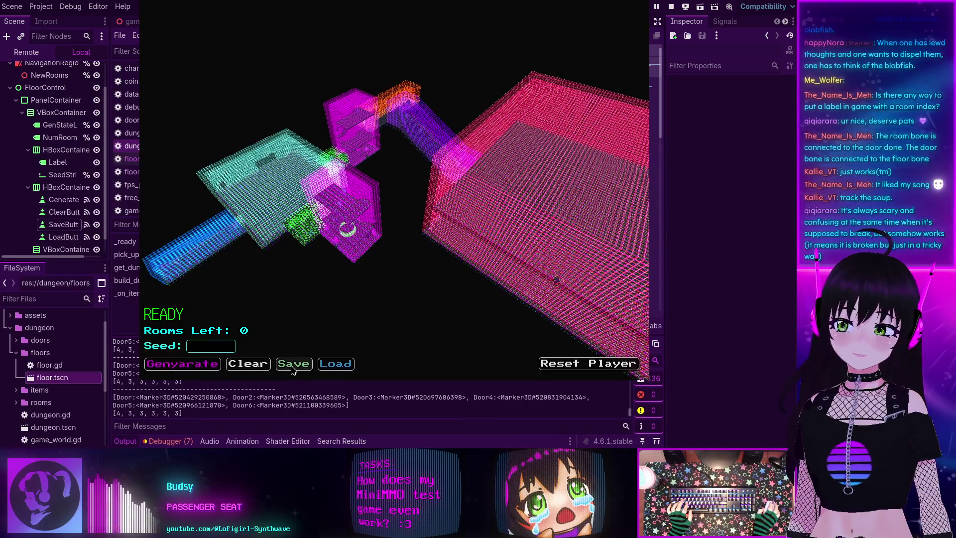
Repeat clearing and reloading, save the layout, clear and load it again, then stop the game.
left_click(265, 368)
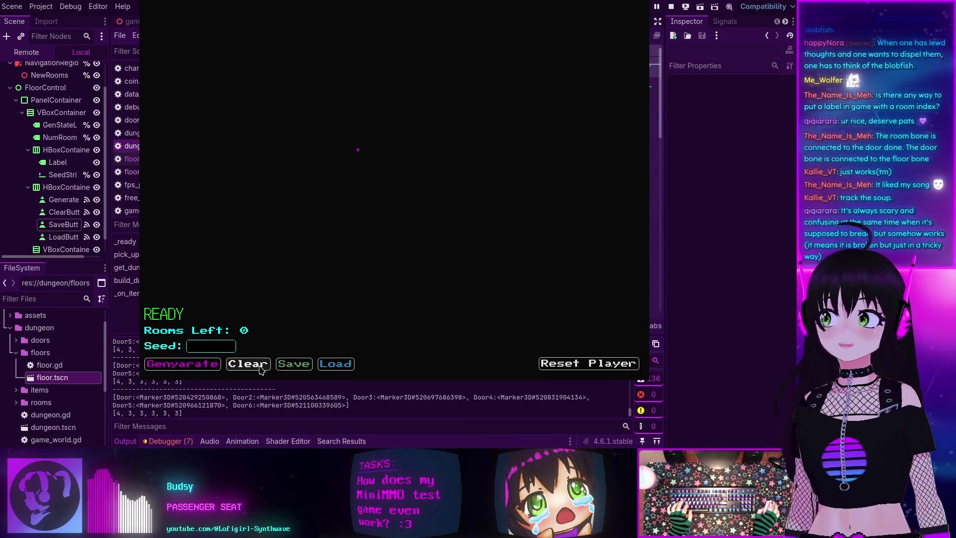
left_click(332, 369)
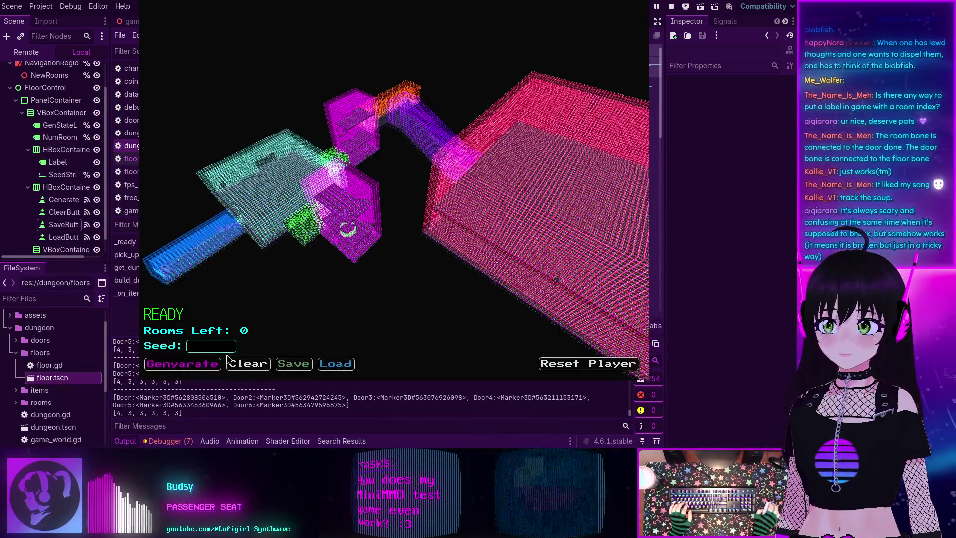
left_click(329, 368)
left_click(329, 368)
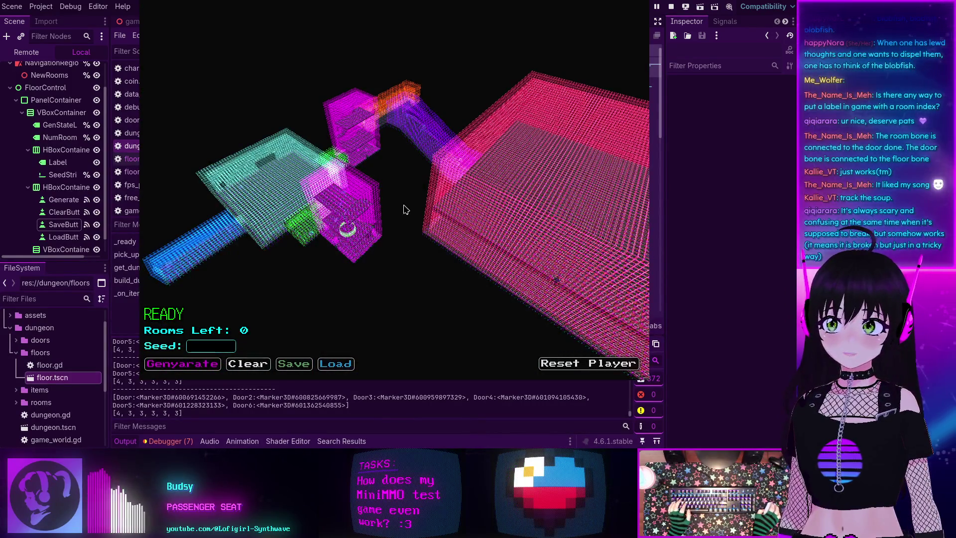
left_click(299, 369)
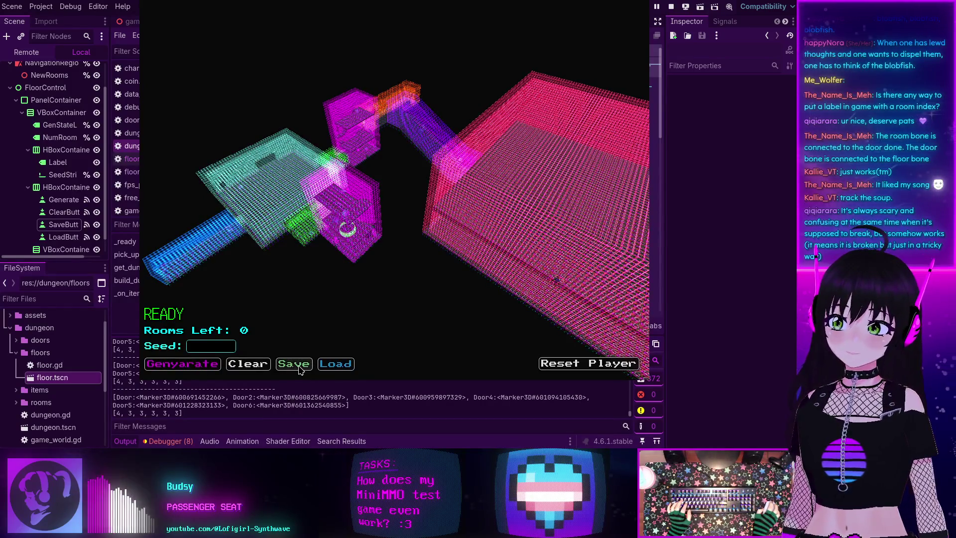
left_click(248, 365)
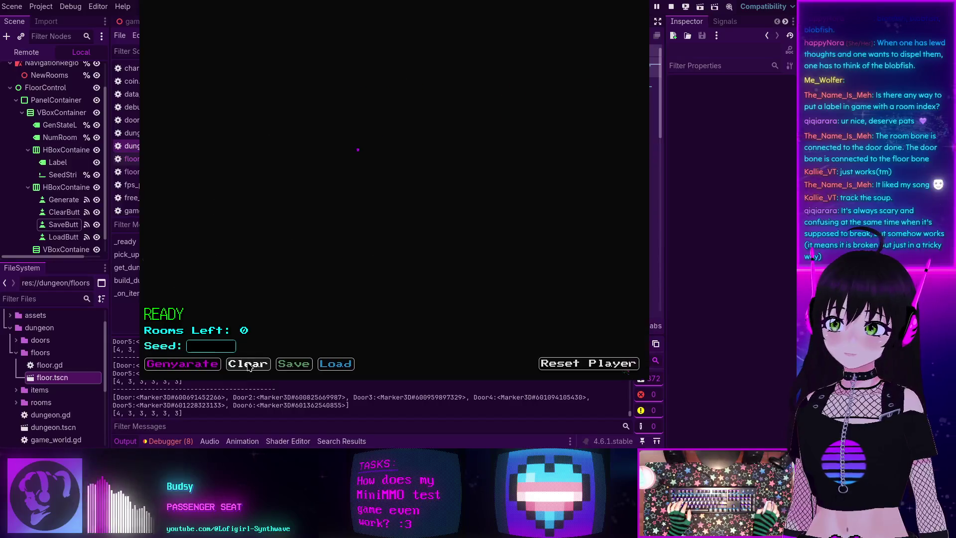
left_click(340, 364)
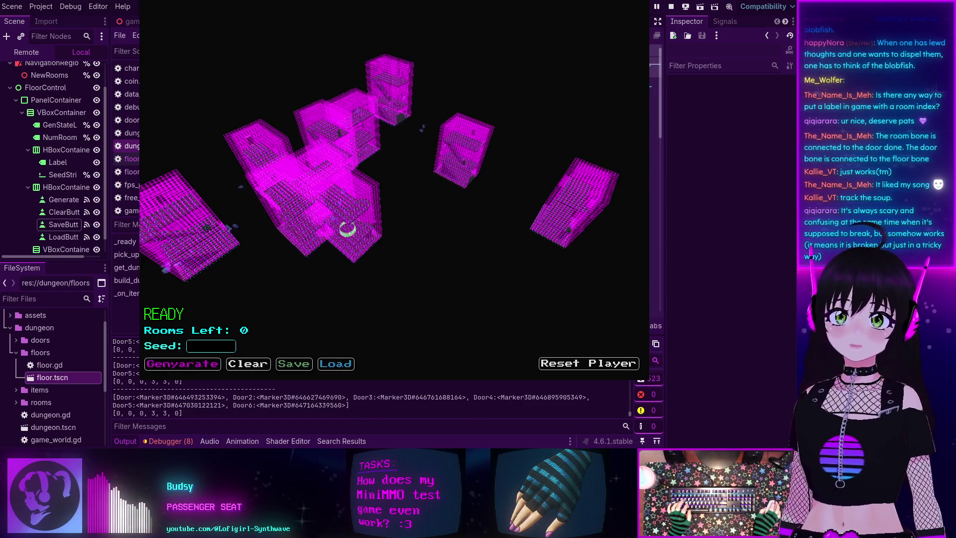
left_click(671, 6)
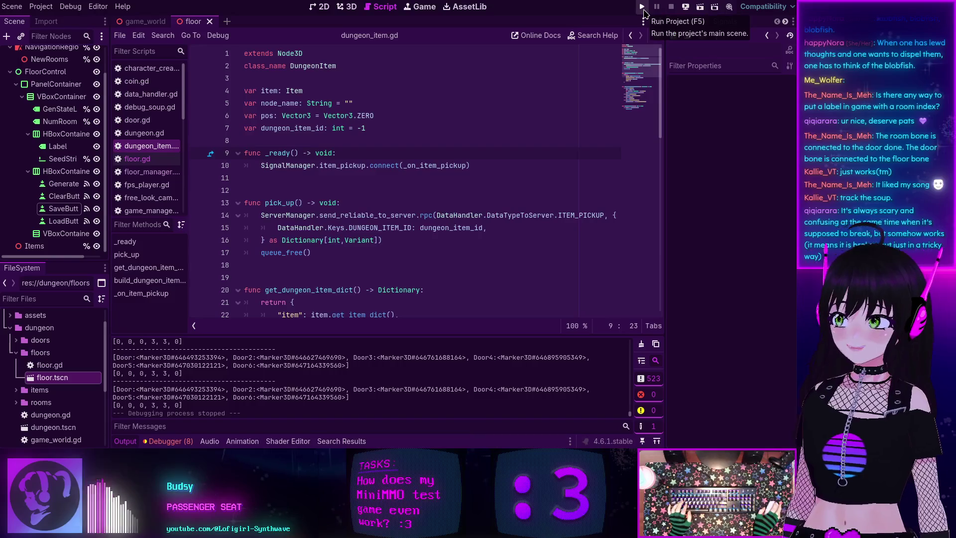
Relaunch the game, join, confirm the character and connect to the game world.
left_click(642, 6)
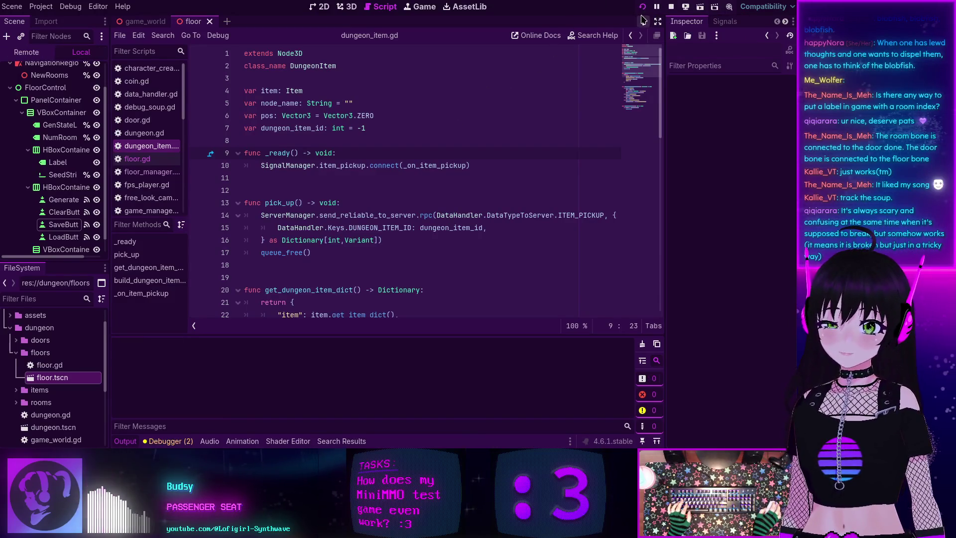
left_click(393, 158)
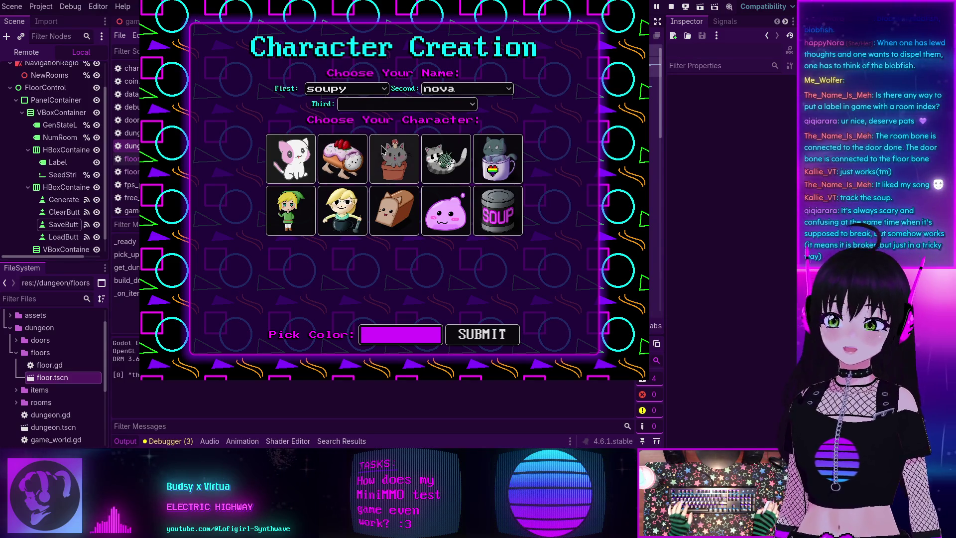
left_click(478, 334)
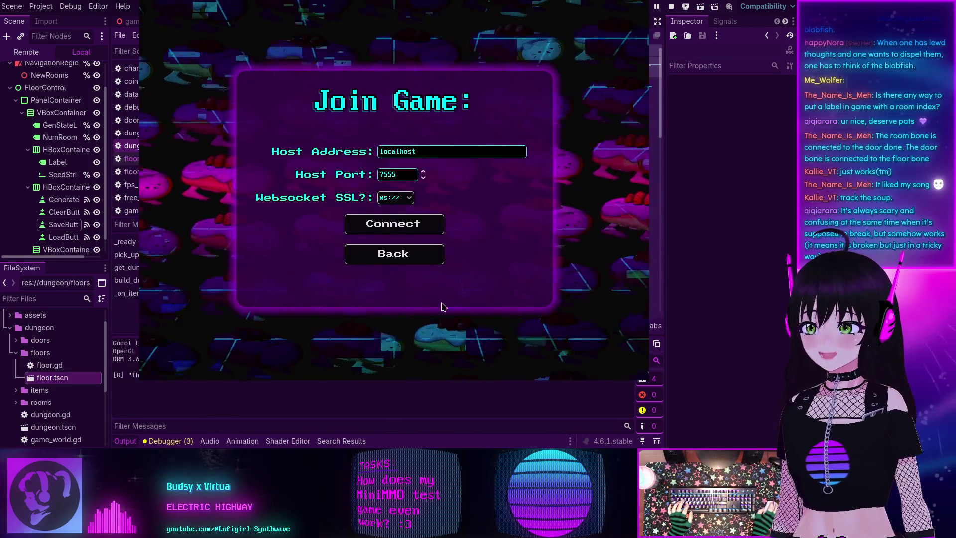
left_click(393, 223)
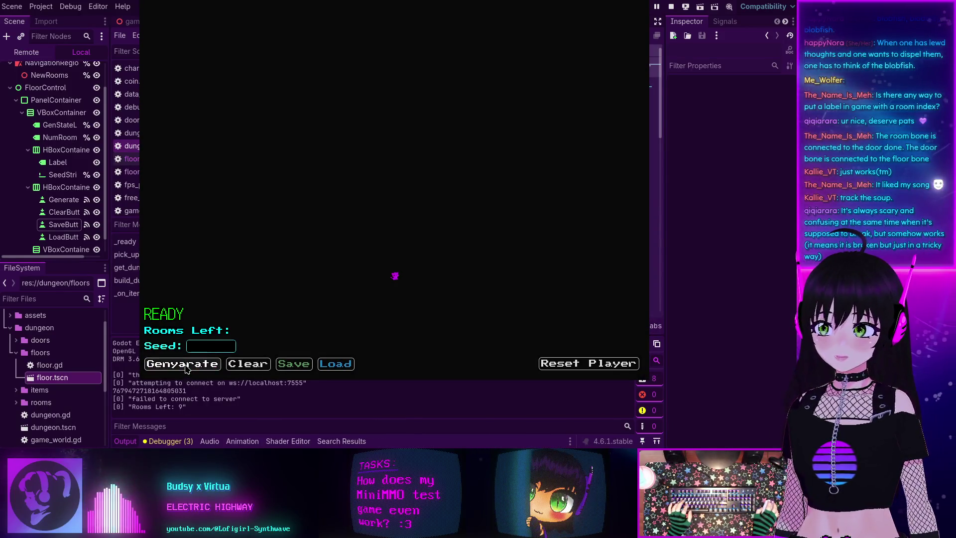
Generate and save a dungeon, clear it, load the saved one back, and restore the script editor.
left_click(185, 367)
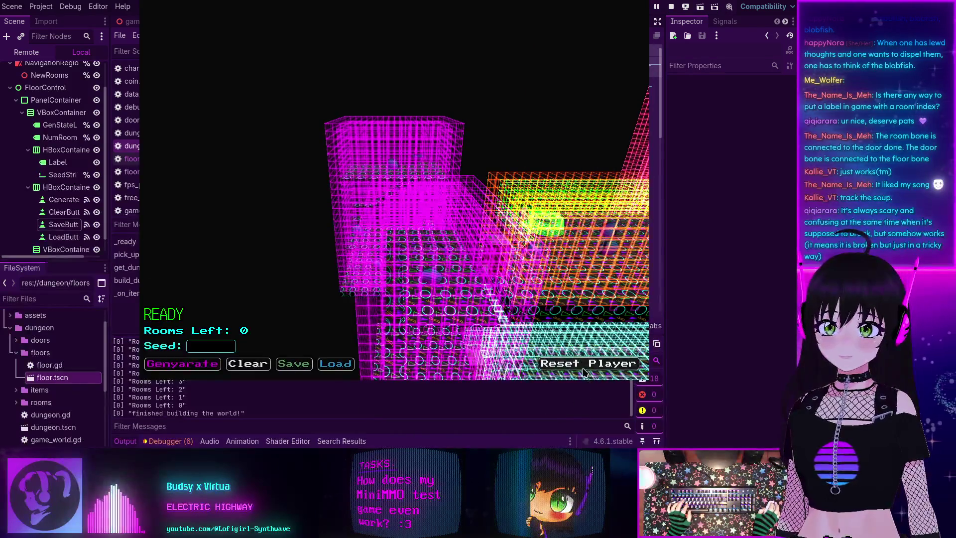
left_click(295, 365)
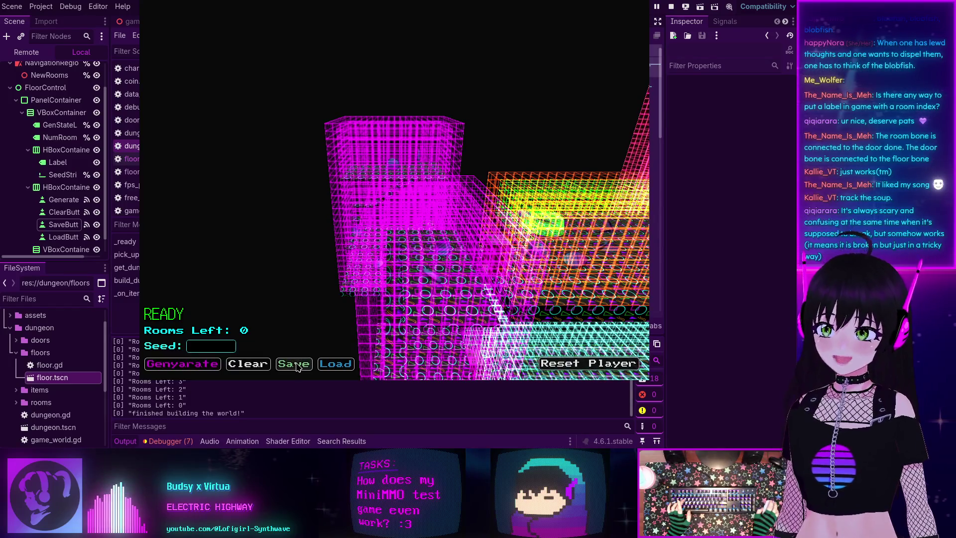
left_click(244, 366)
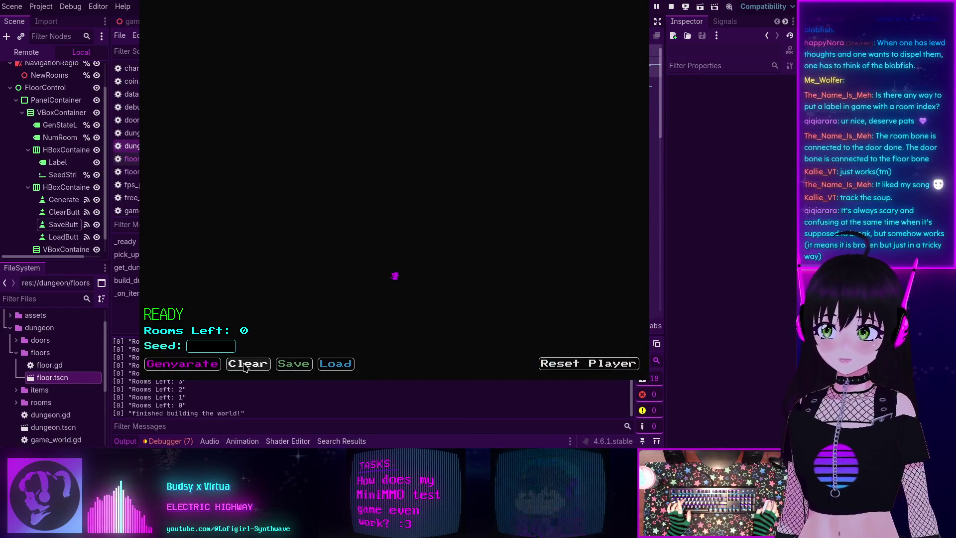
left_click(343, 368)
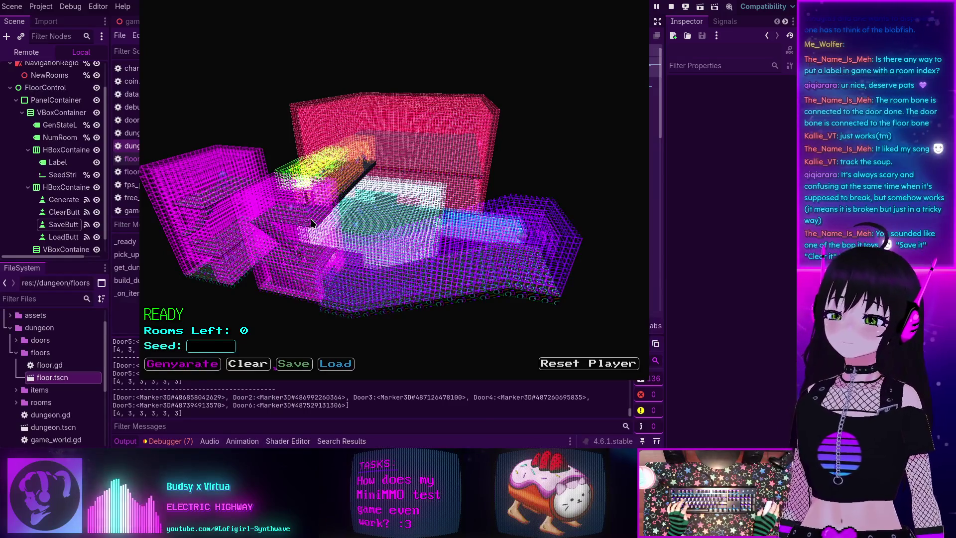
key("super+Down")
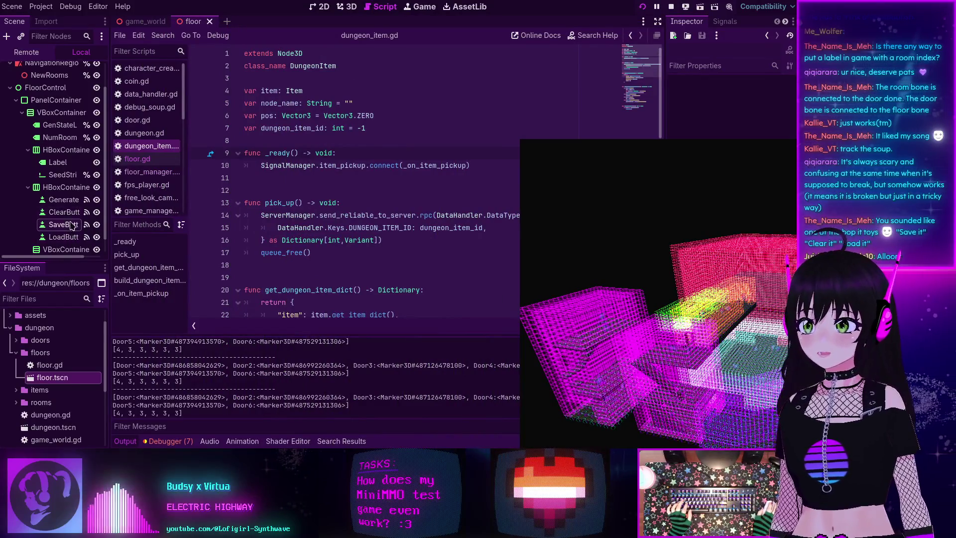
Show the Remote scene tree and expand Dungeon > SubViewport > Floor > Navigation to list the rooms.
left_click(27, 51)
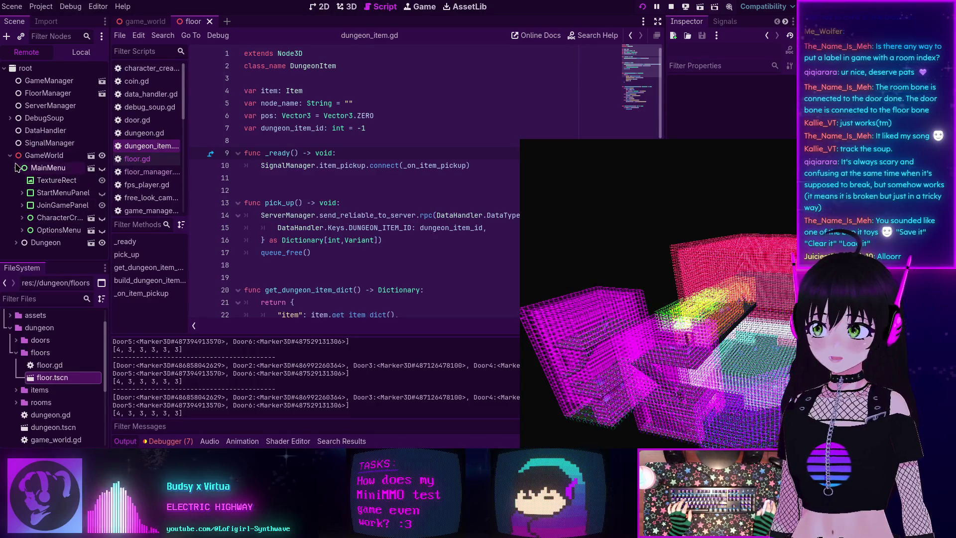
left_click(16, 243)
left_click(22, 240)
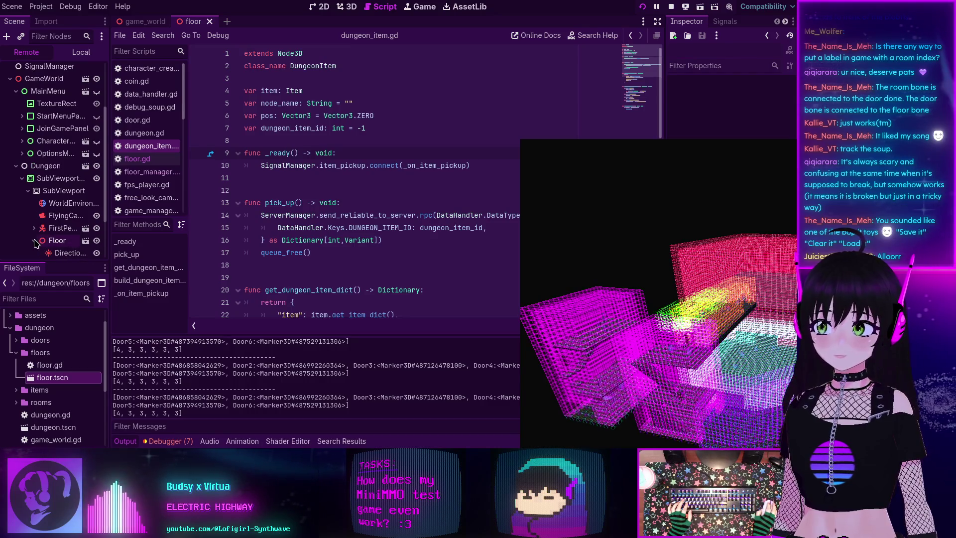
left_click(35, 241)
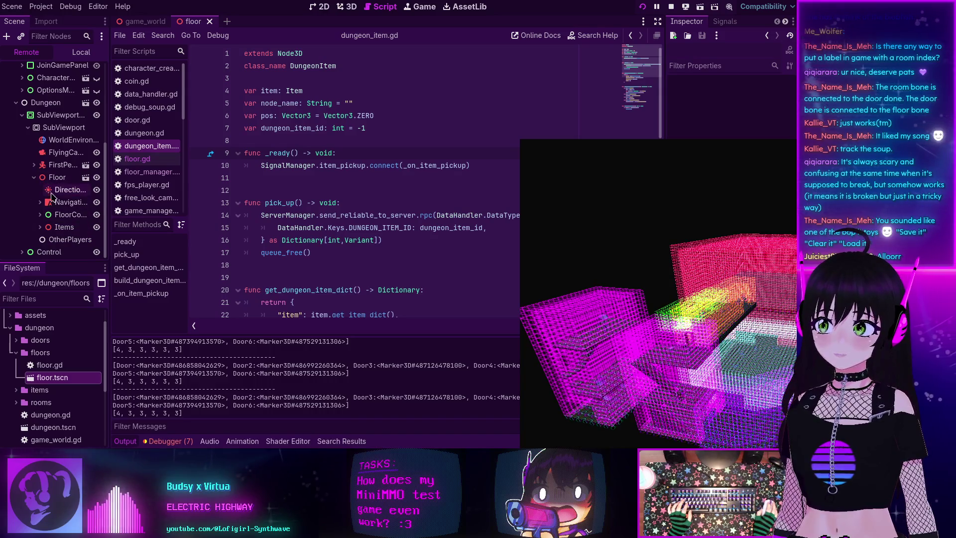
left_click(40, 202)
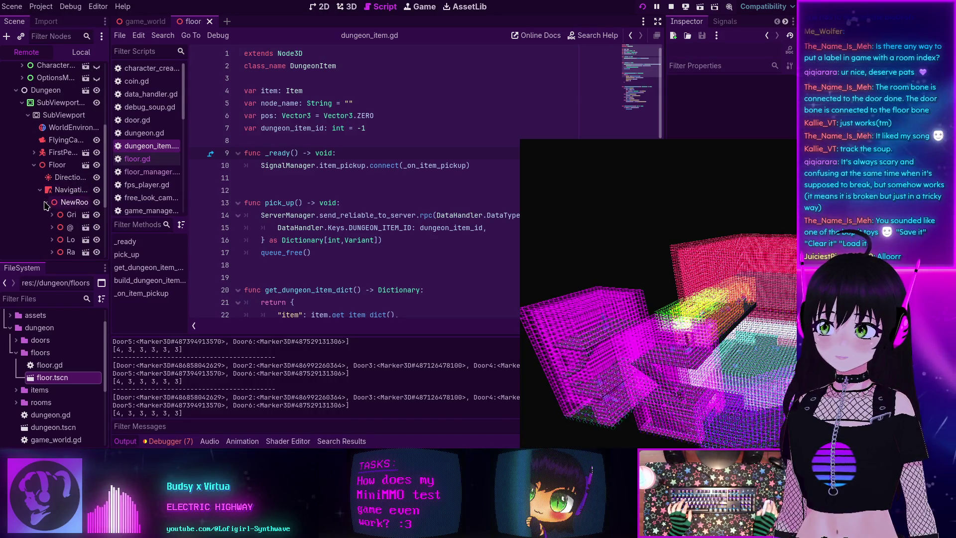
scroll(44, 206, "down", 3)
Inspect the ramp_room, long_room, Pivot and grid_corridor nodes, then stop the game.
left_click(68, 207)
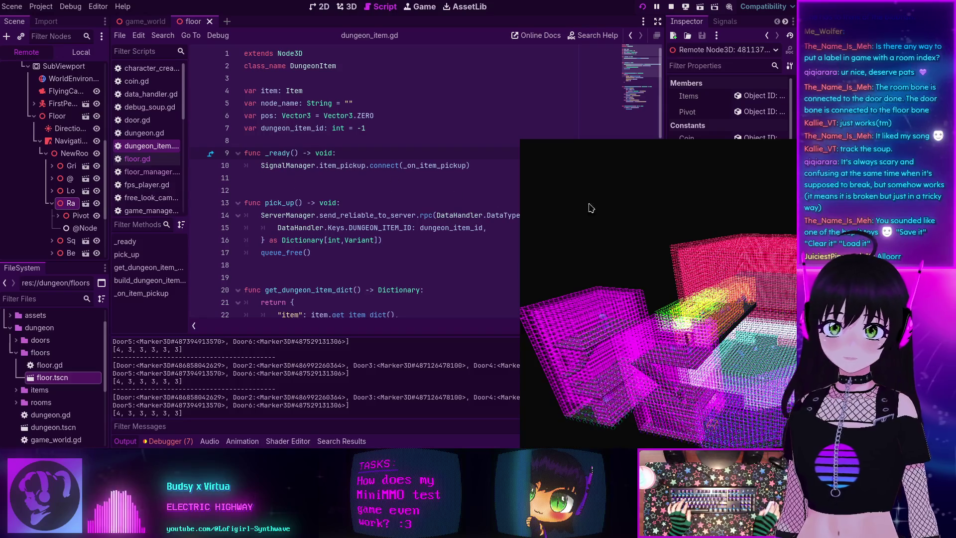
key("alt+Tab")
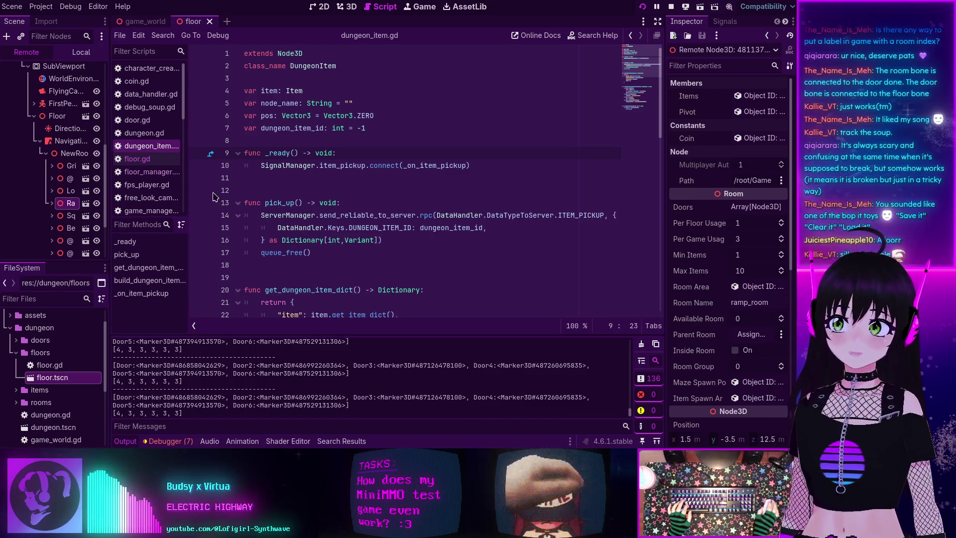
left_click(69, 191)
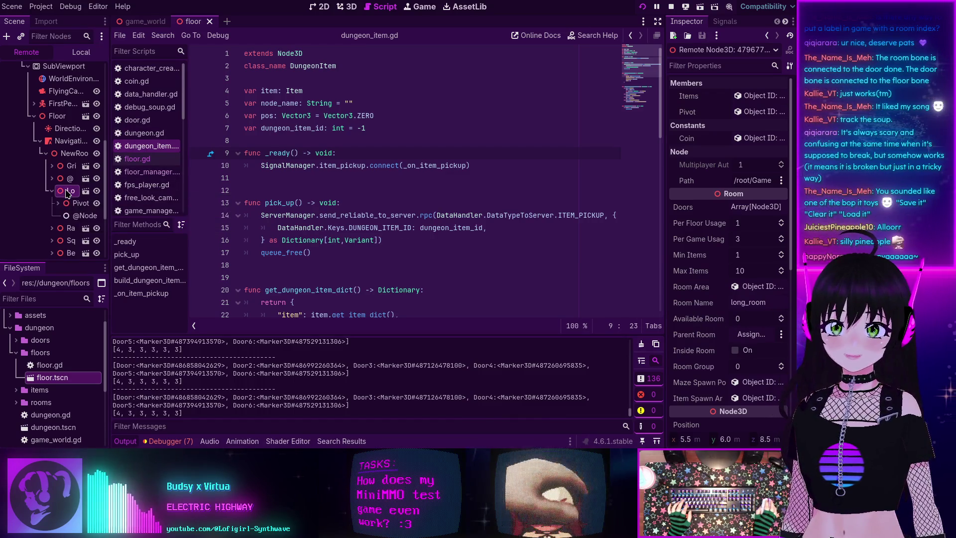
left_click(68, 241)
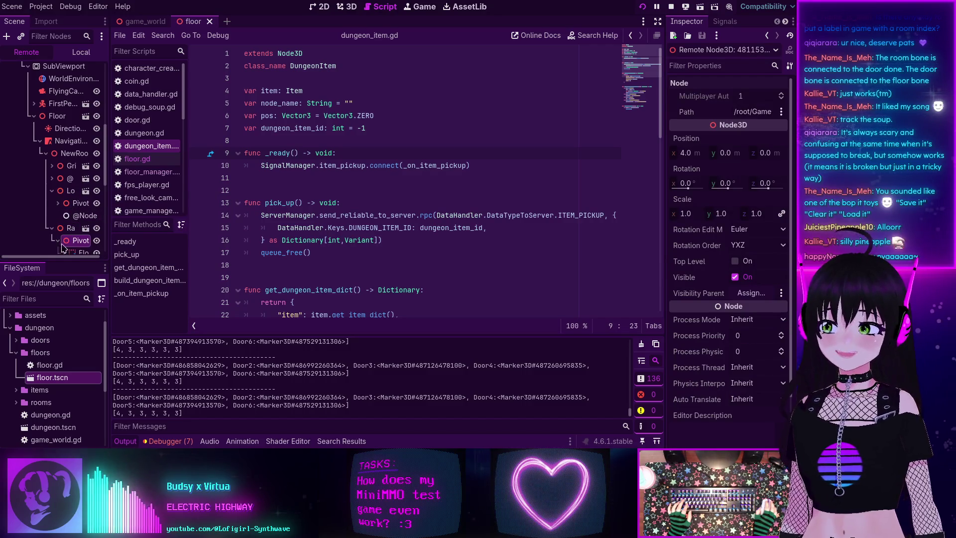
scroll(63, 248, "down", 2)
left_click(69, 181)
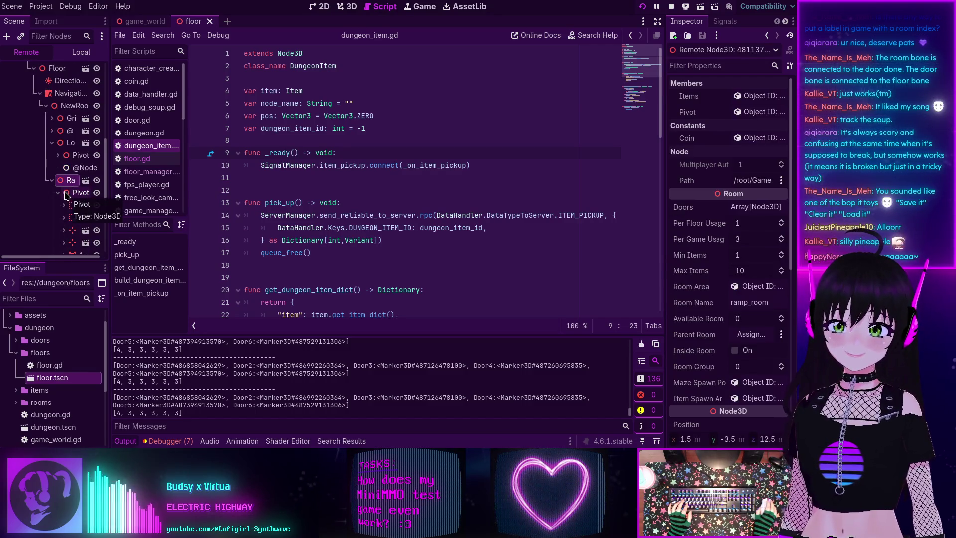
scroll(65, 195, "down", 2)
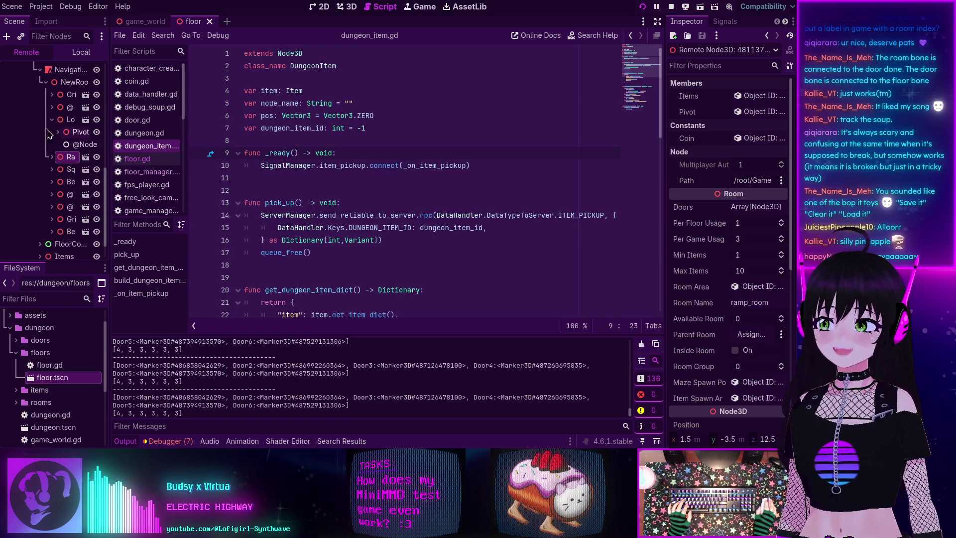
scroll(49, 156, "up", 1)
left_click(69, 195)
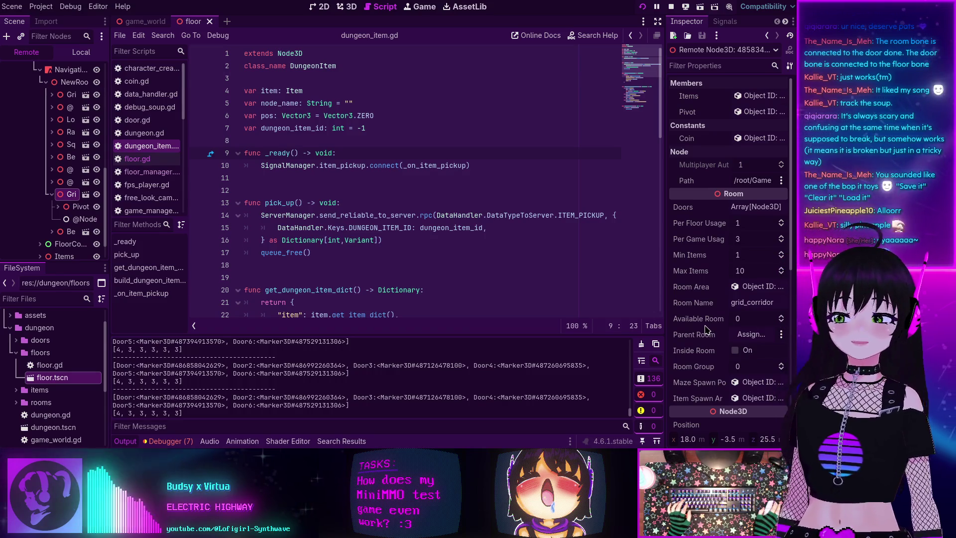
left_click(670, 7)
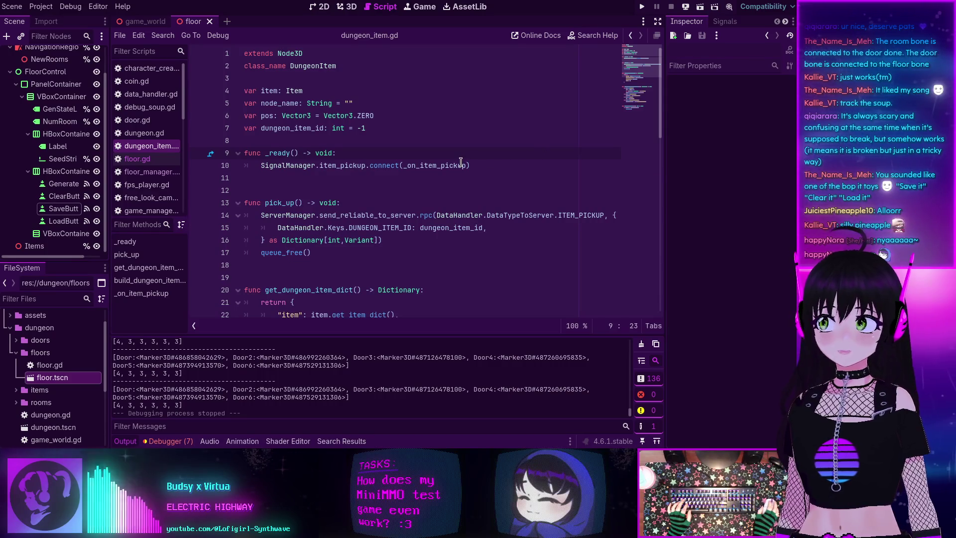
Open floor.gd and scroll to the room instantiation in _build_floor_from_bytes.
mouse_move(460, 162)
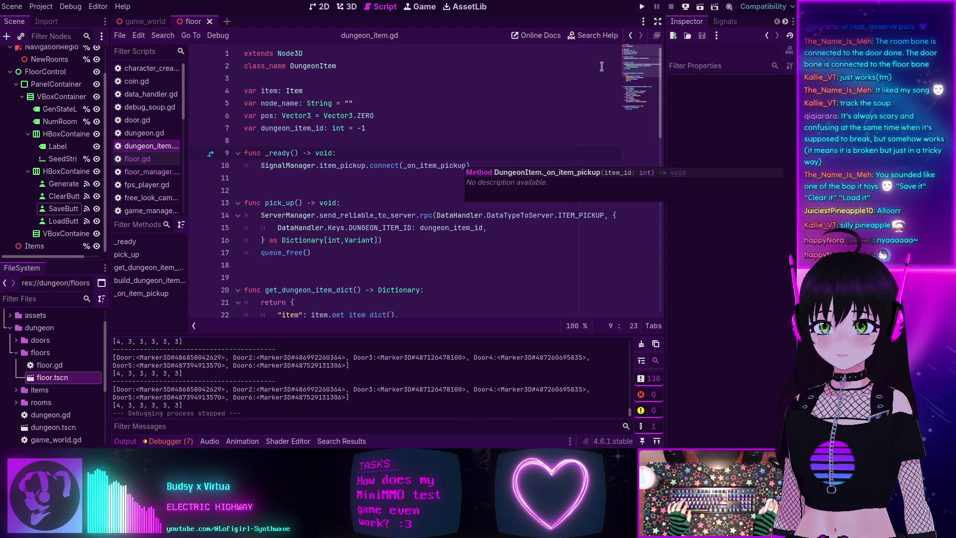
left_click(134, 160)
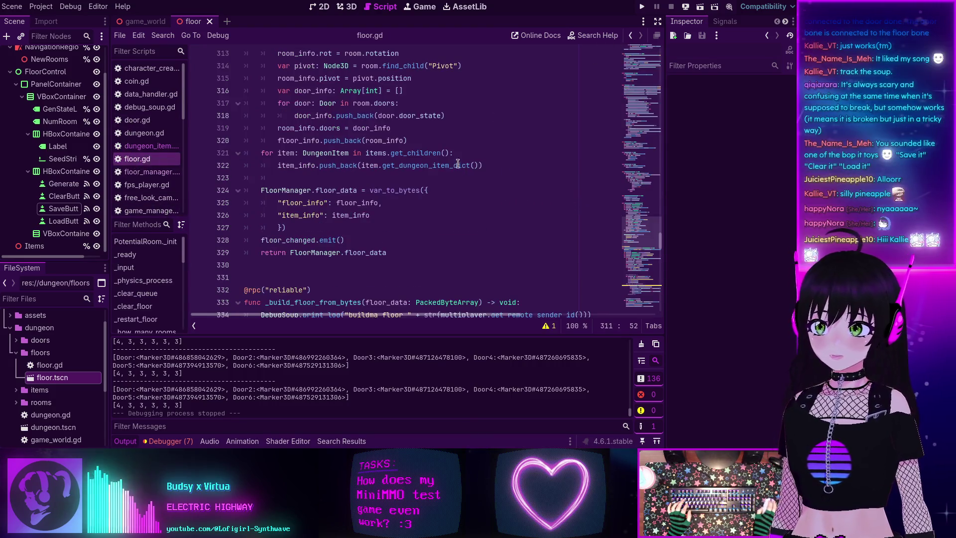
left_click_drag(638, 244, 641, 261)
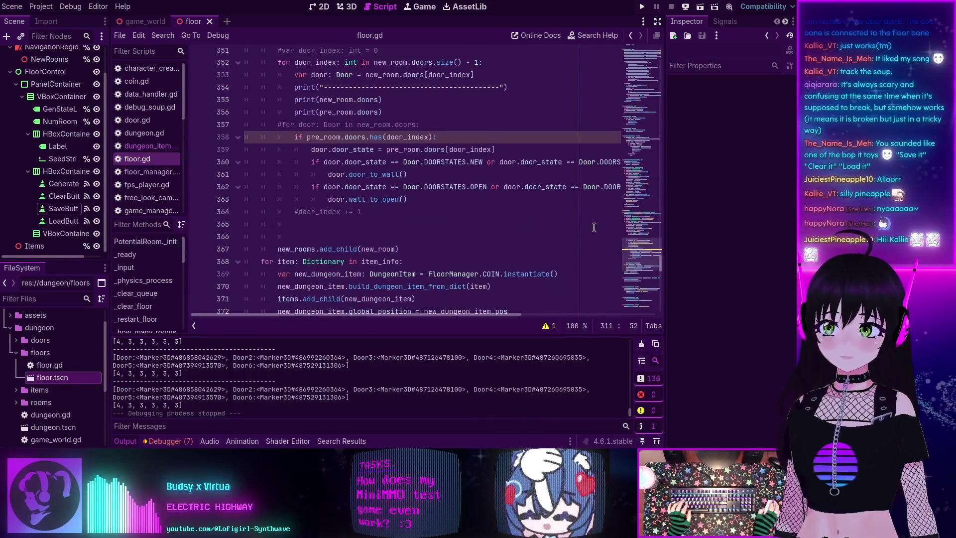
scroll(407, 144, "up", 2)
scroll(407, 144, "up", 10)
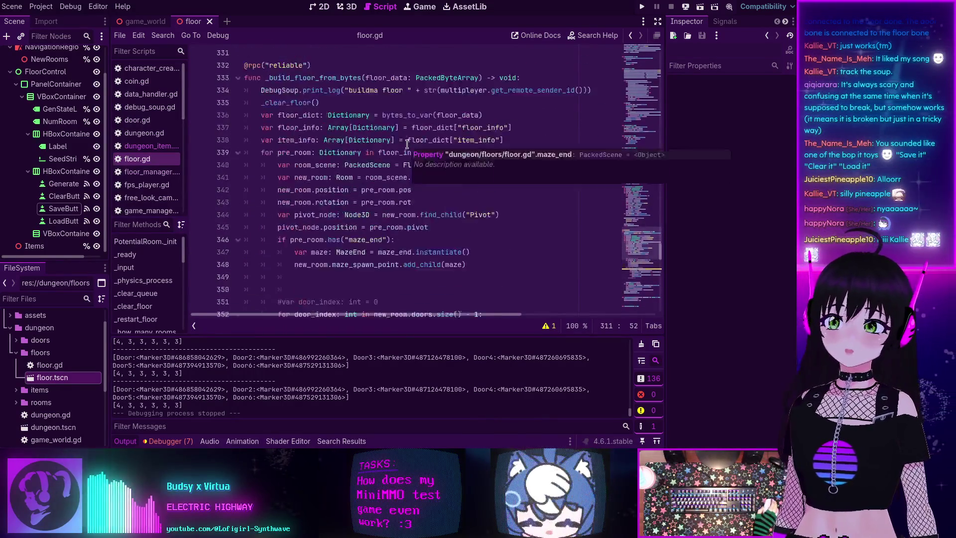
scroll(408, 144, "down", 10)
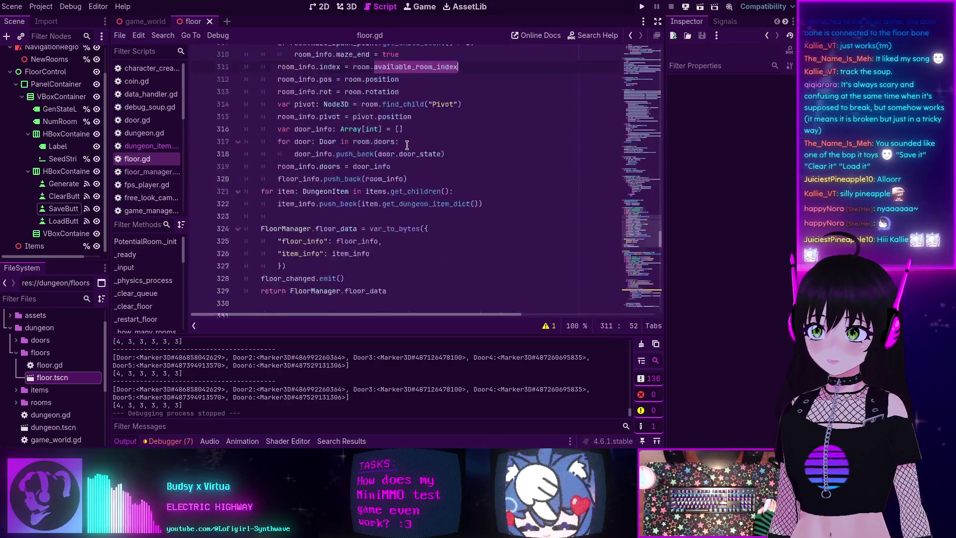
scroll(372, 107, "down", 5)
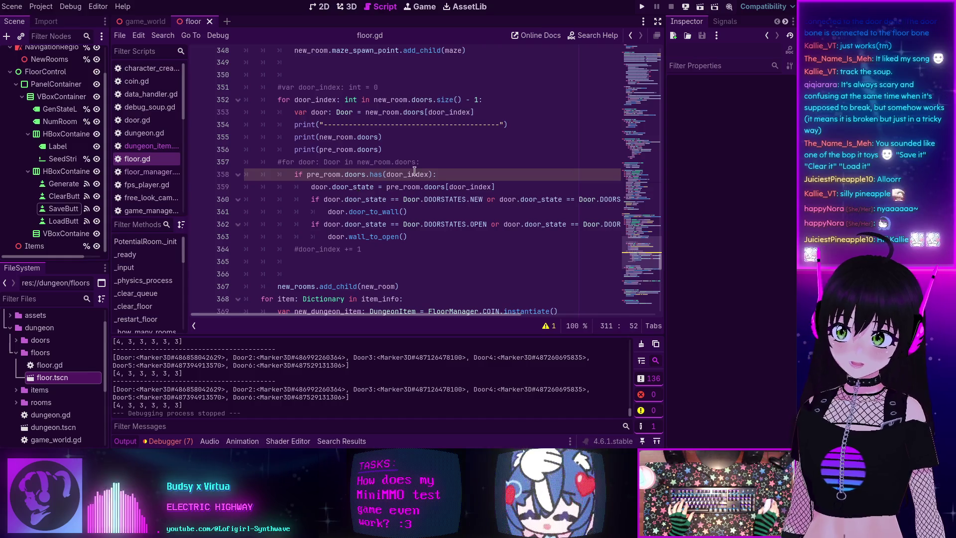
scroll(414, 171, "up", 6)
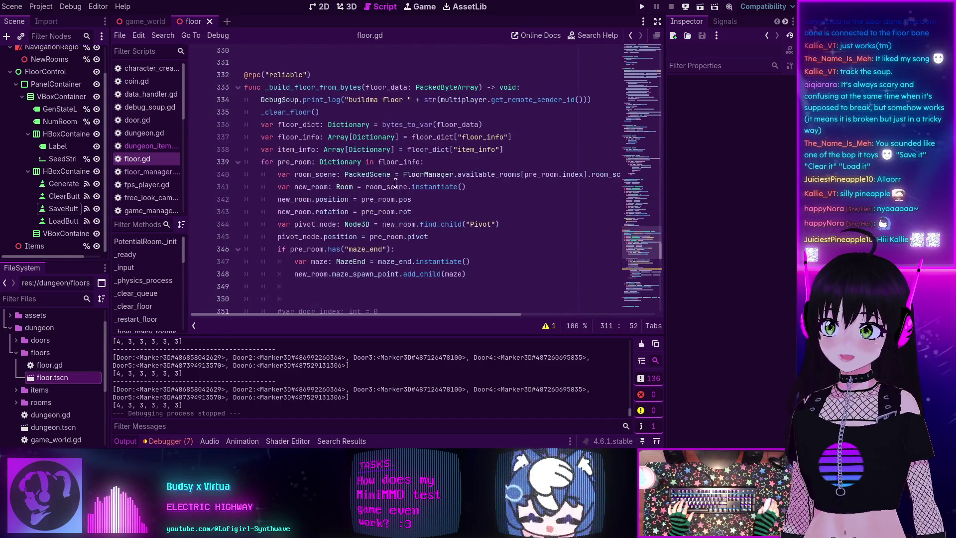
mouse_move(357, 163)
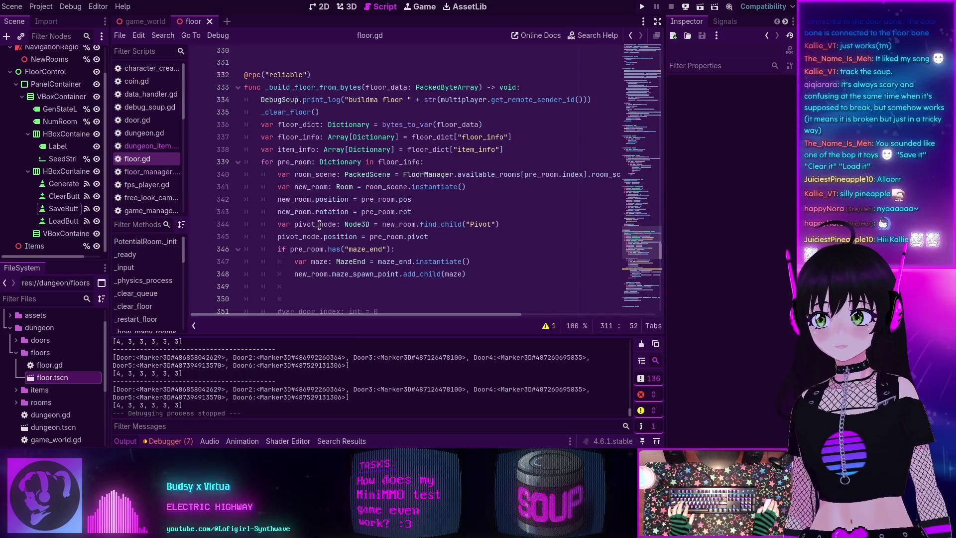
scroll(328, 218, "down", 1)
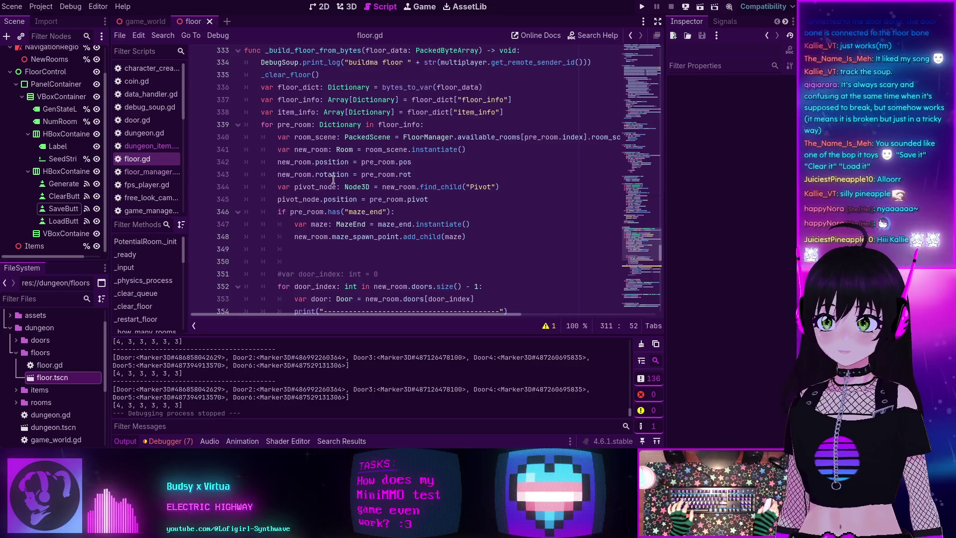
Start a new line after the room instantiation on line 340.
double_click(490, 135)
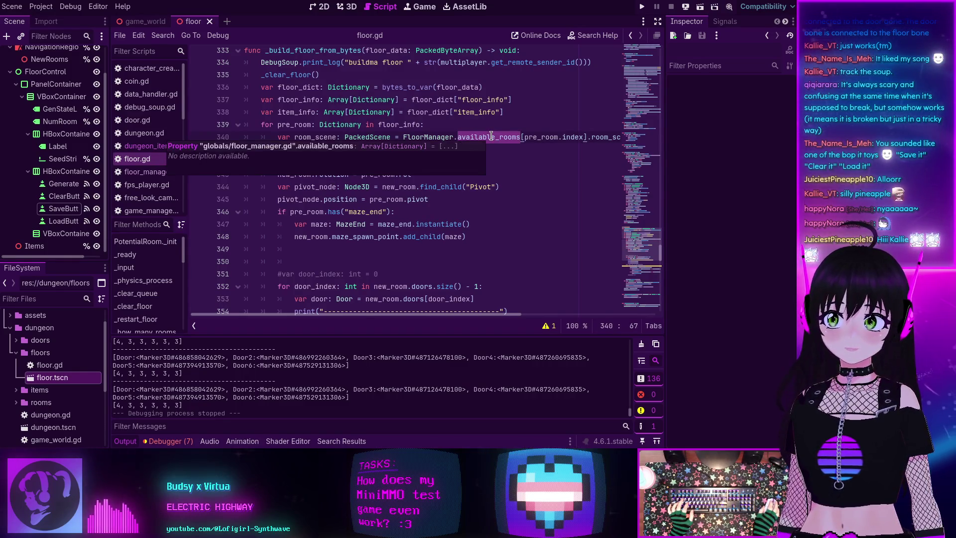
left_click(576, 137)
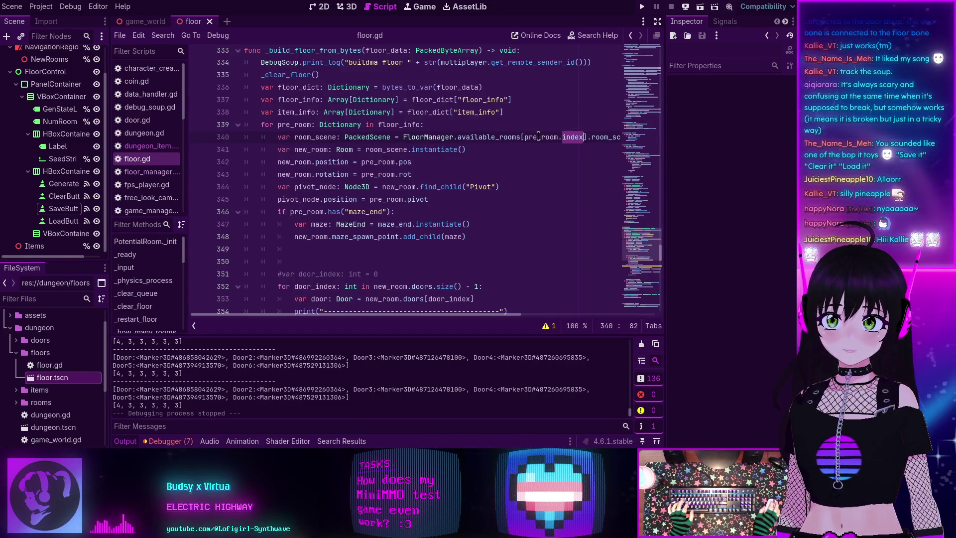
left_click(568, 137)
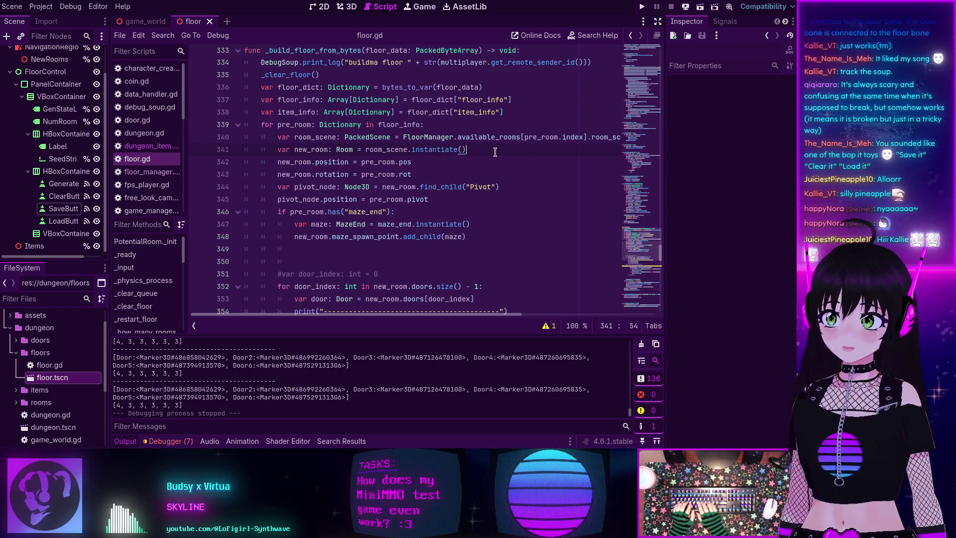
key("Return")
Add 'new_room.available_room_index = pre_room.index', save floor.gd, and run the project.
type("new_ro")
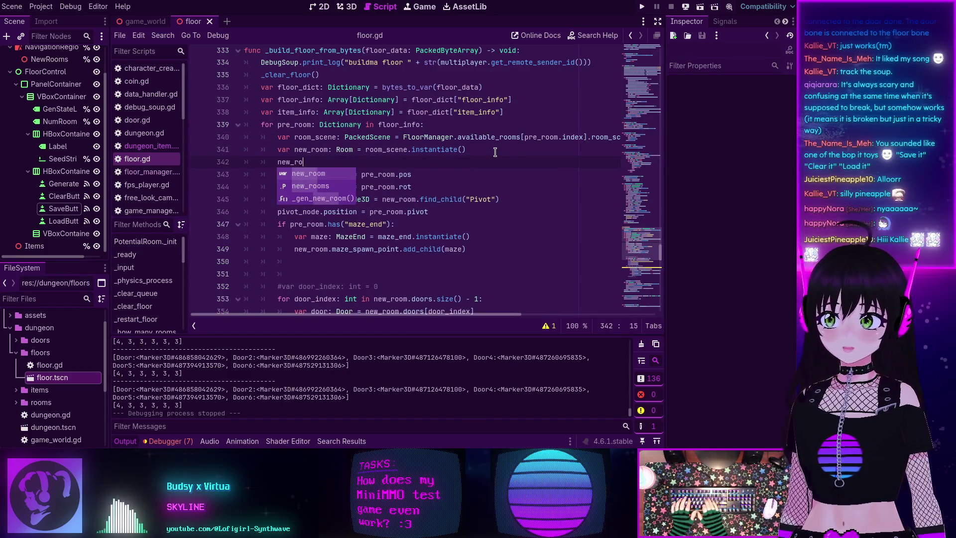
type("om.a")
key("Return")
type("= pre")
key("Return")
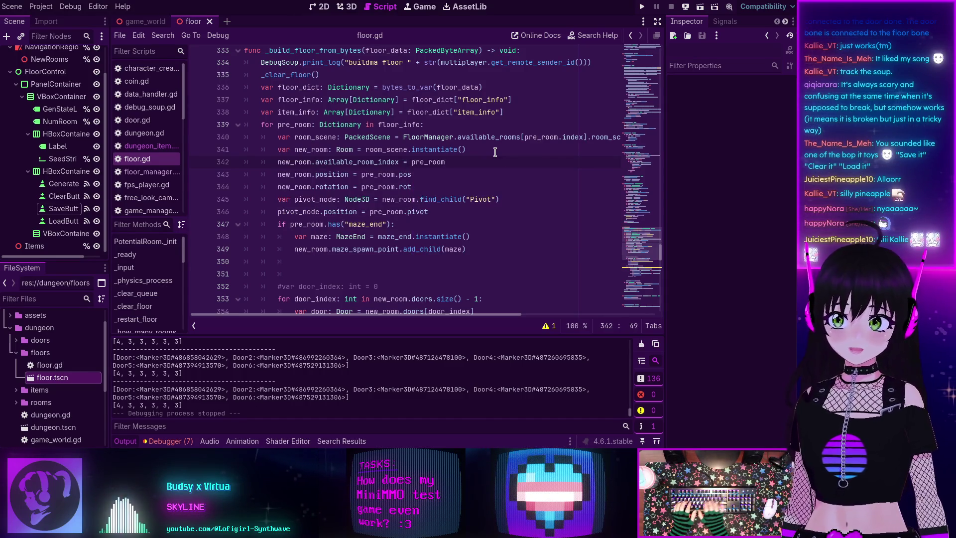
type("ndex")
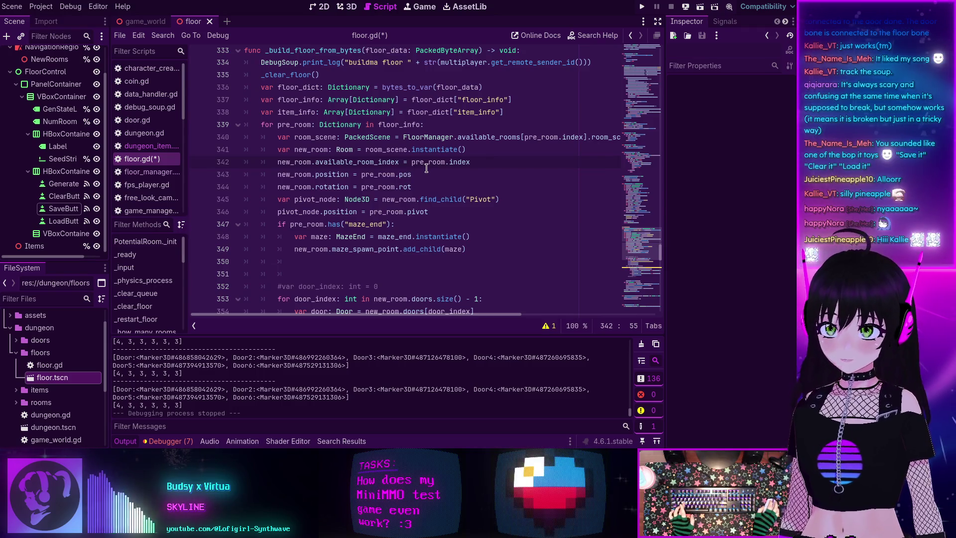
key("ctrl+s")
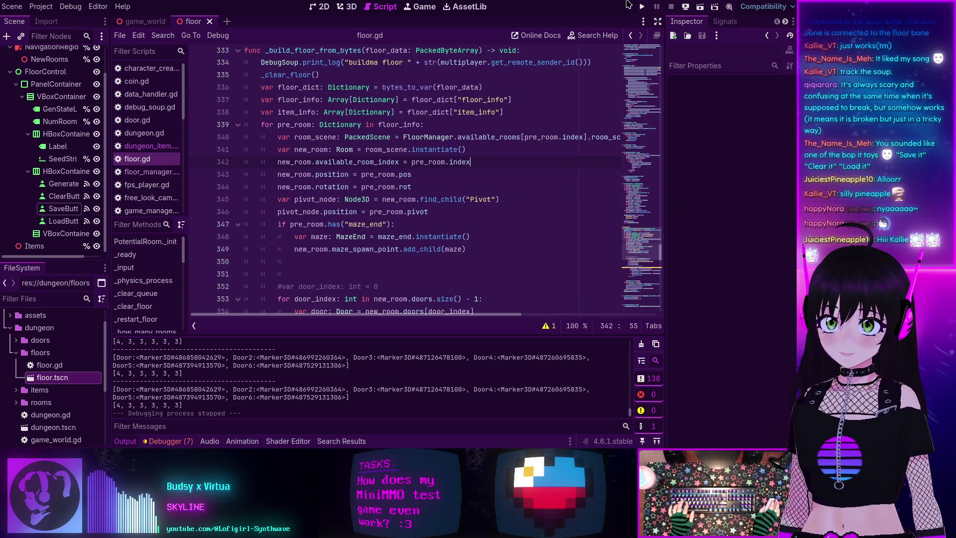
left_click(642, 7)
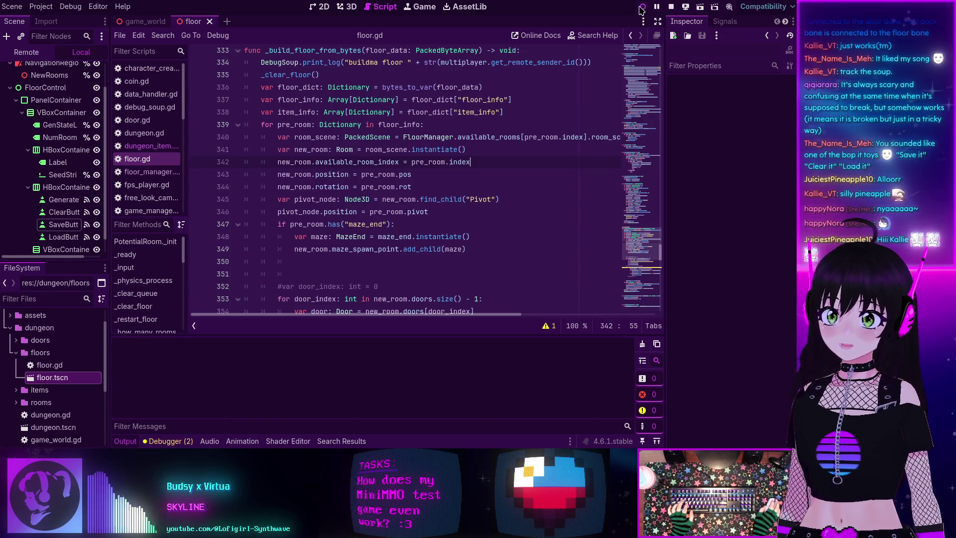
Join and connect to the game, then generate a new dungeon.
left_click(376, 155)
left_click(482, 333)
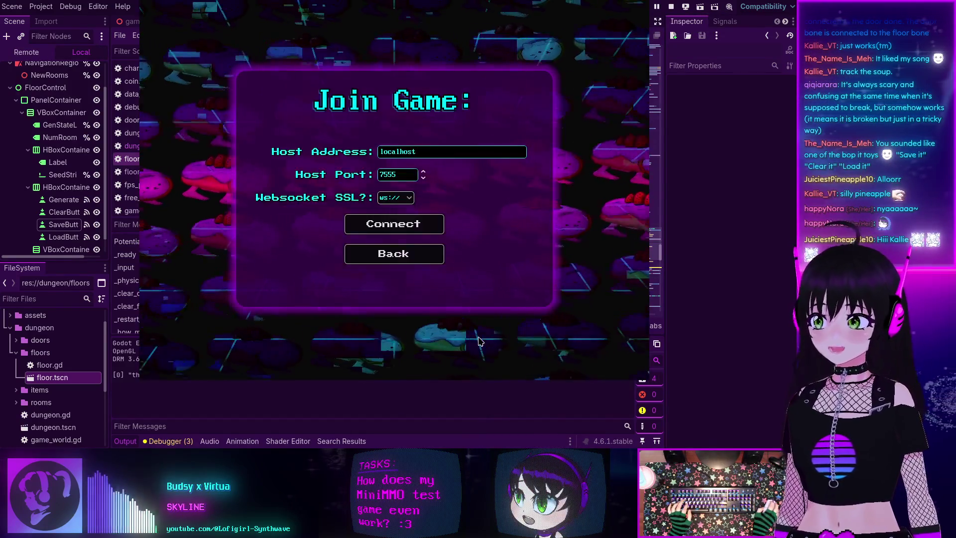
left_click(397, 229)
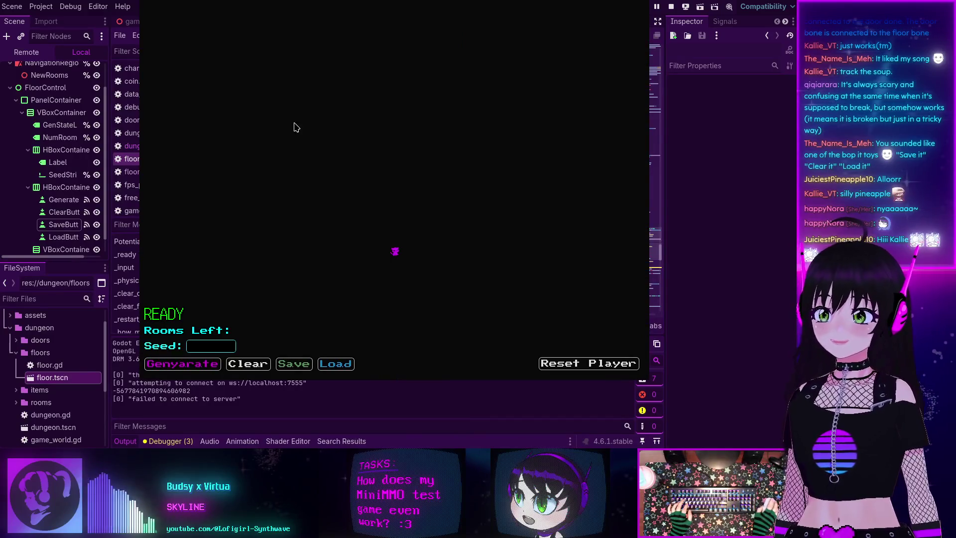
left_click(183, 364)
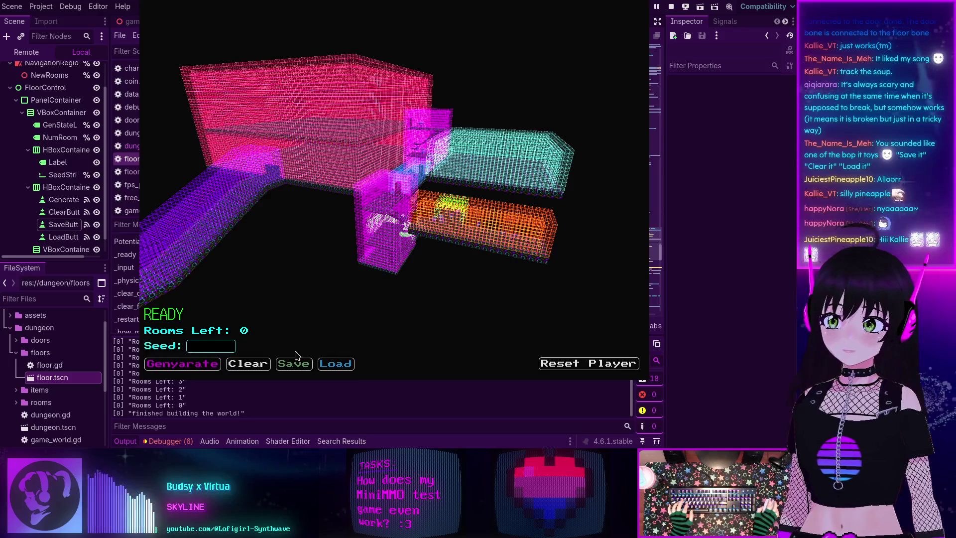
Clear and reload the saved dungeon three times, then stop the game with F8.
left_click(246, 364)
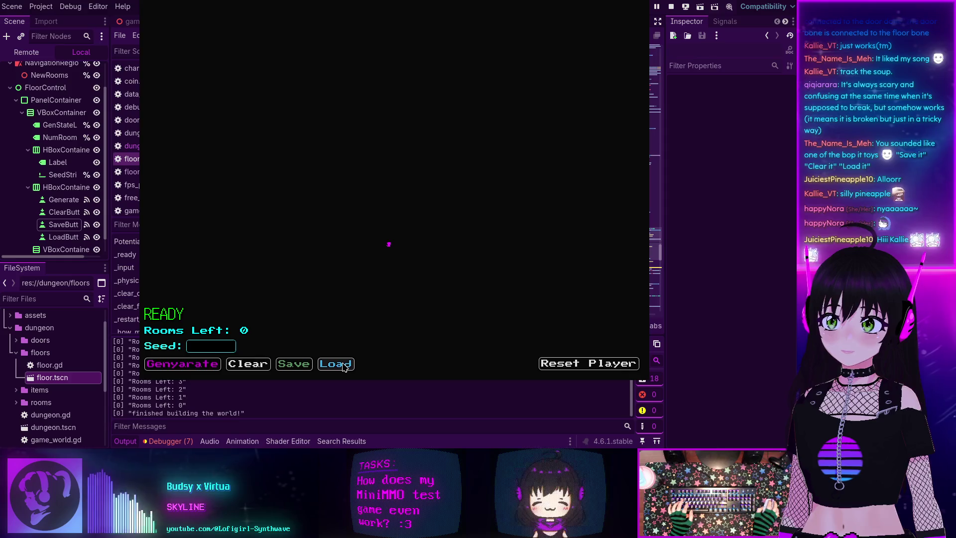
left_click(335, 364)
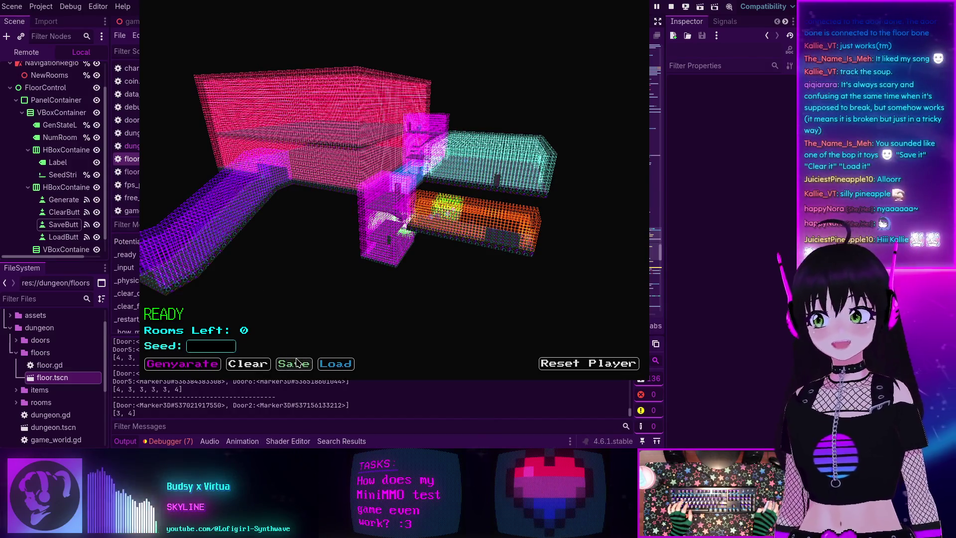
left_click(248, 363)
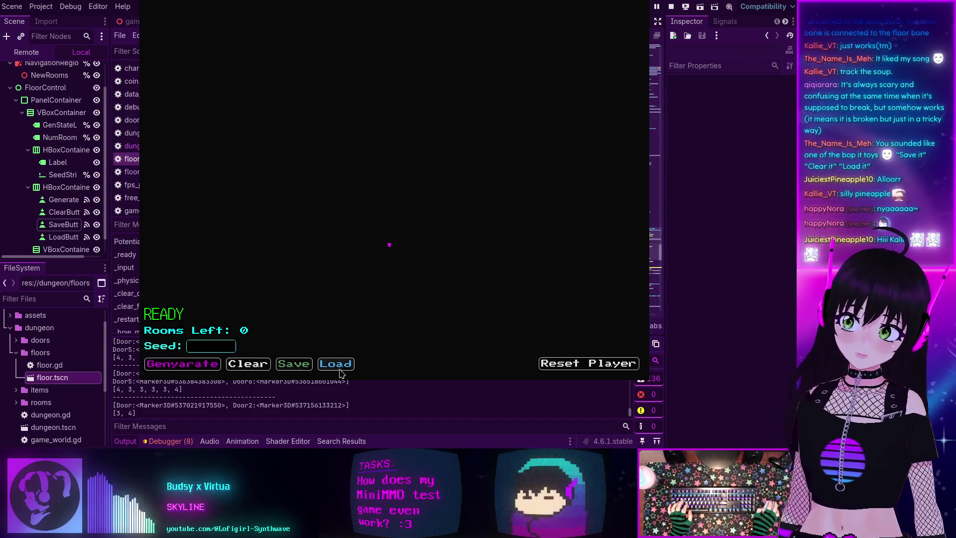
left_click(342, 368)
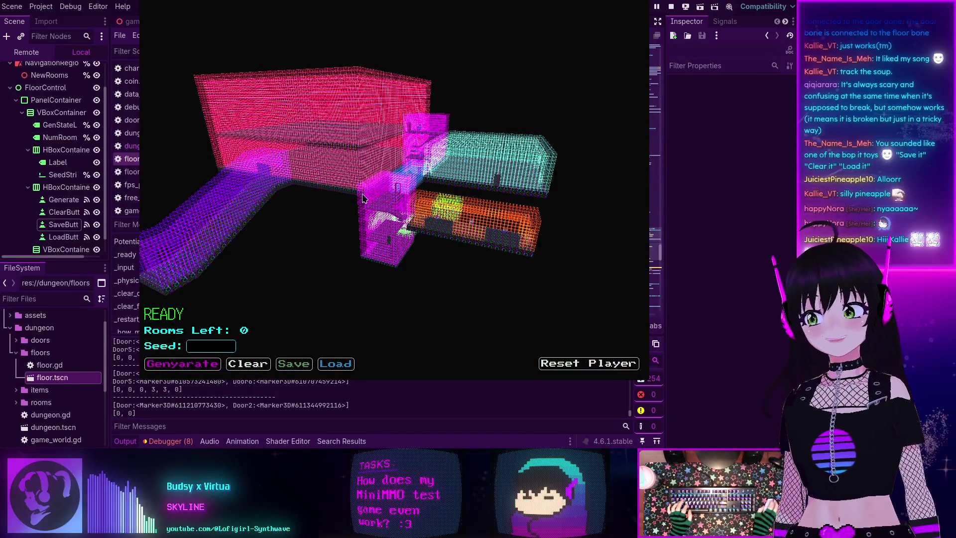
left_click(248, 364)
left_click(335, 364)
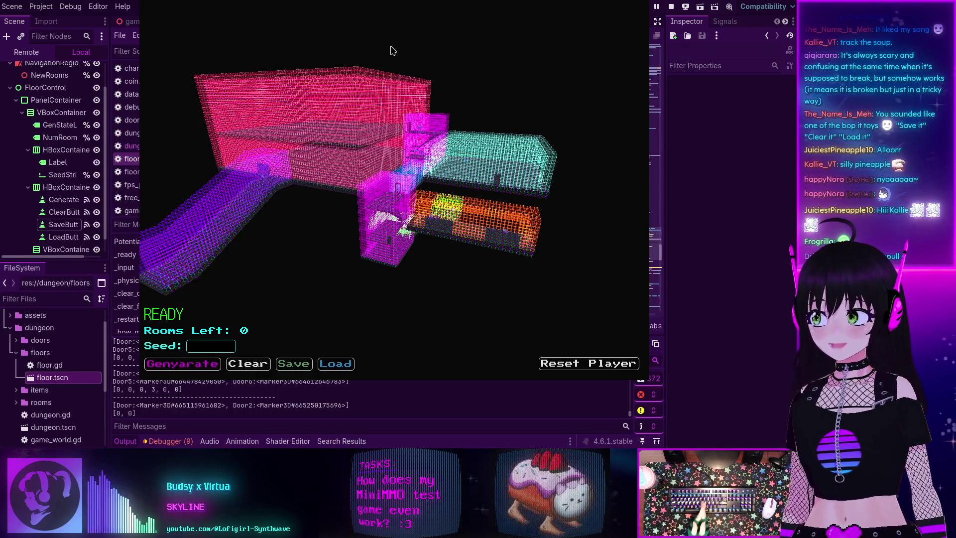
key("F8")
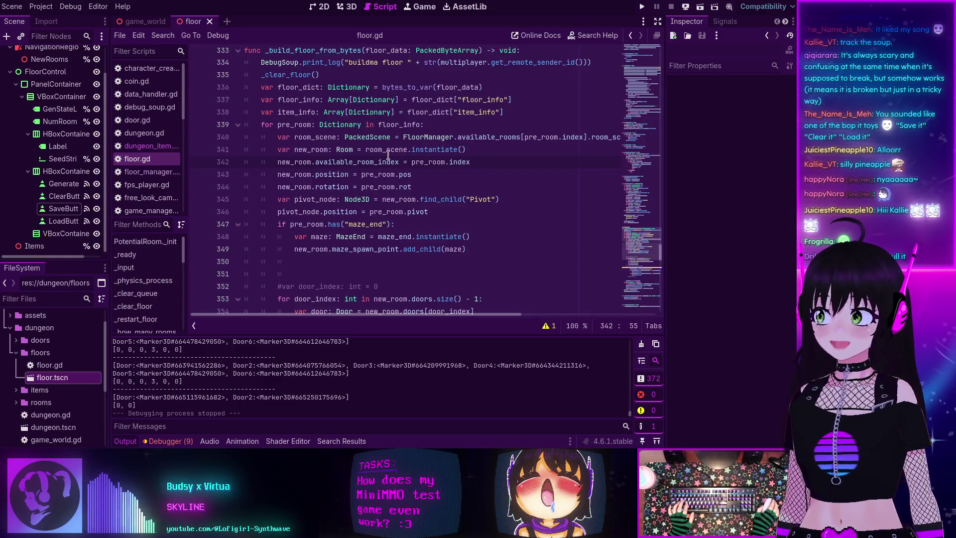
Scroll through floor.gd to review the door-state loop in the rebuild function.
scroll(346, 149, "down", 4)
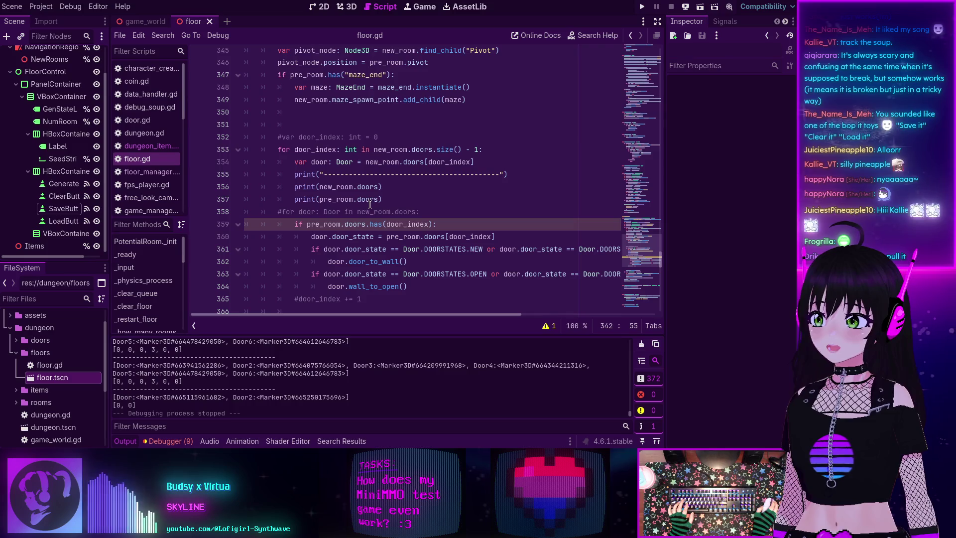
scroll(369, 203, "down", 1)
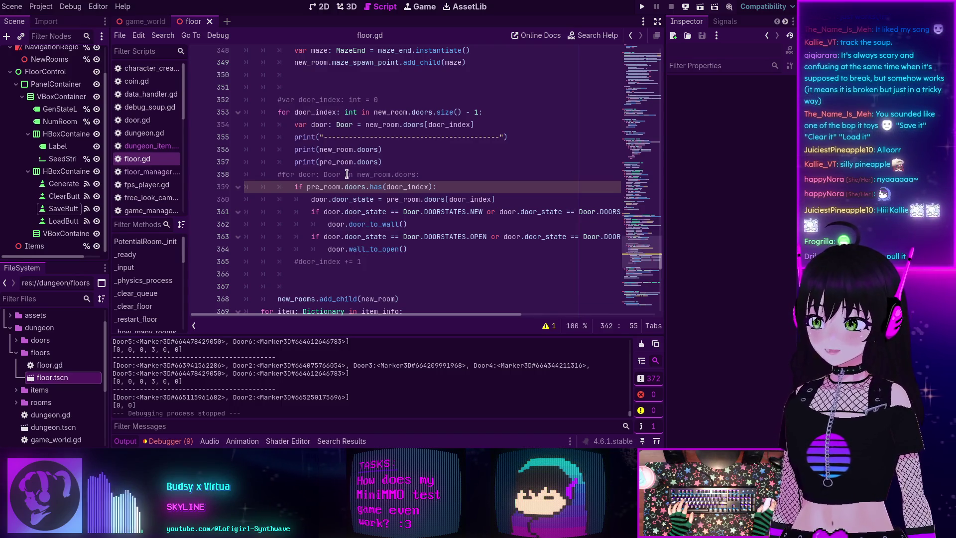
scroll(347, 174, "up", 2)
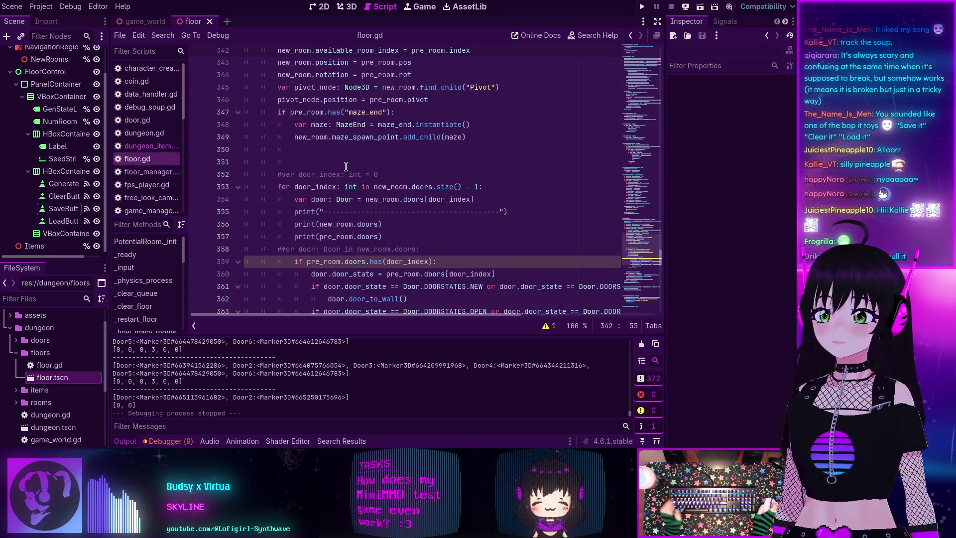
scroll(345, 165, "up", 3)
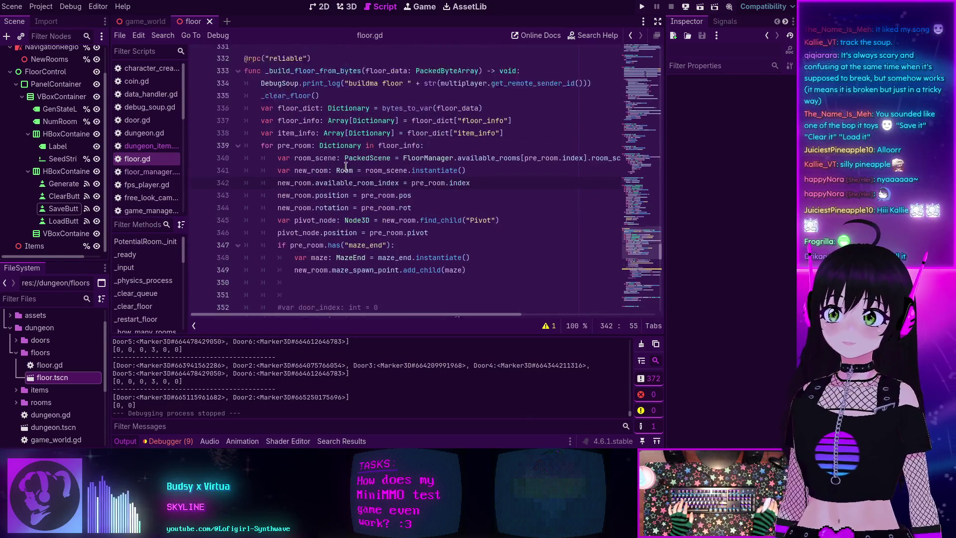
scroll(345, 165, "down", 4)
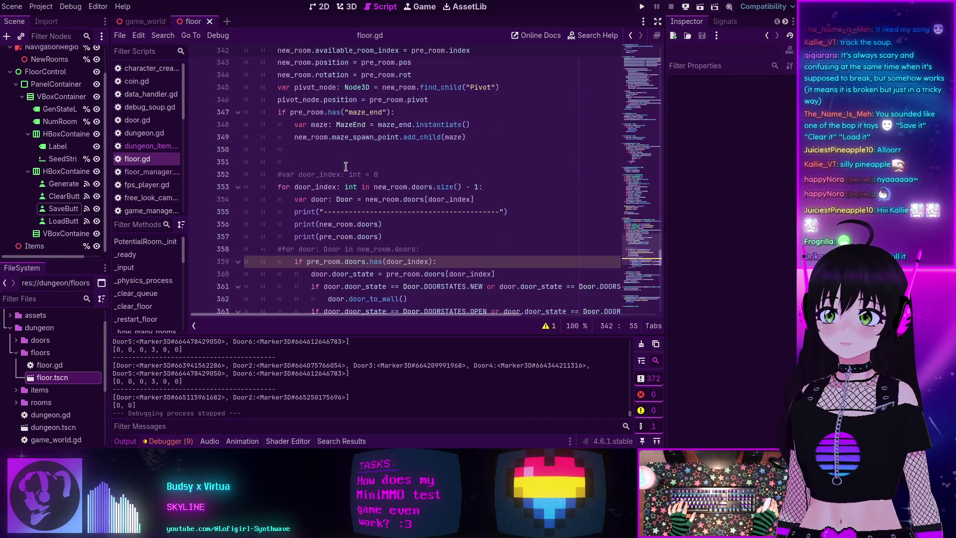
scroll(346, 166, "up", 5)
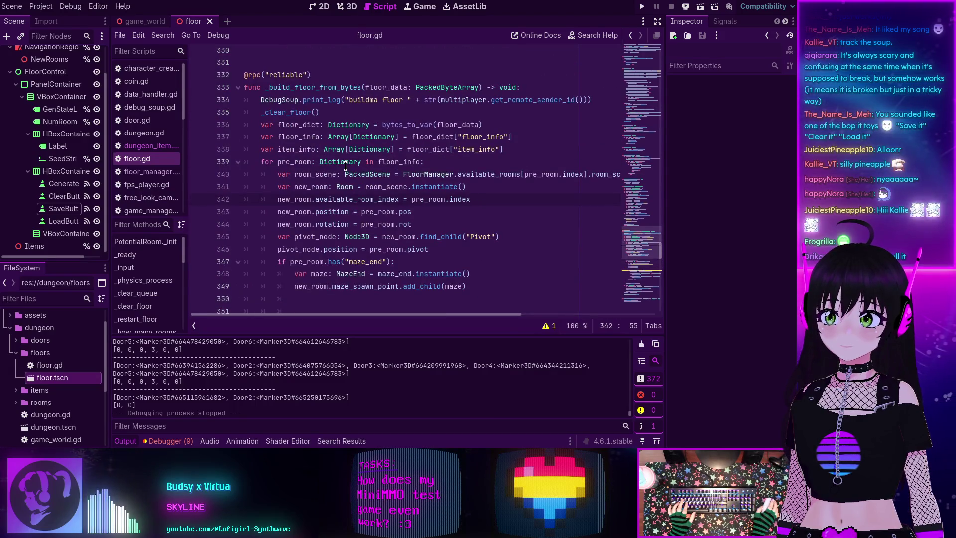
mouse_move(343, 163)
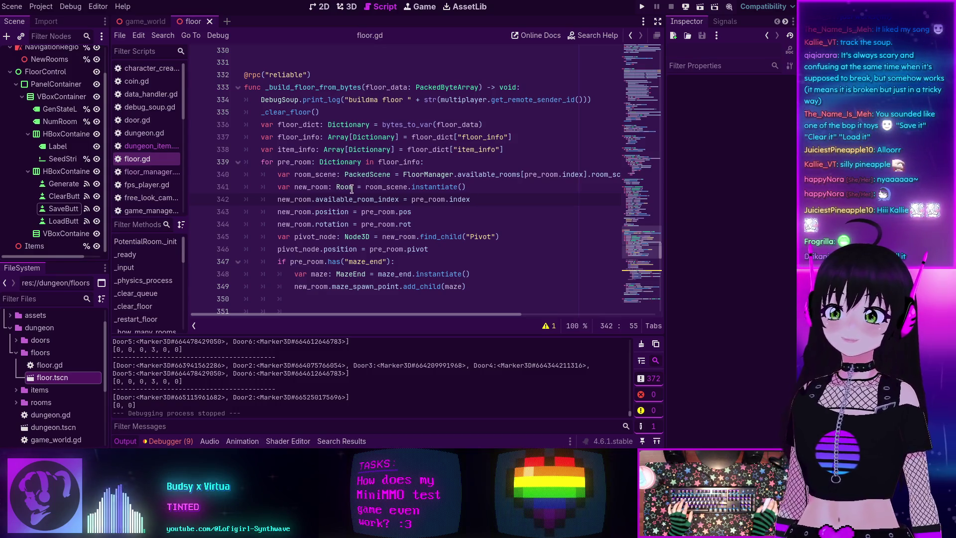
scroll(369, 192, "down", 7)
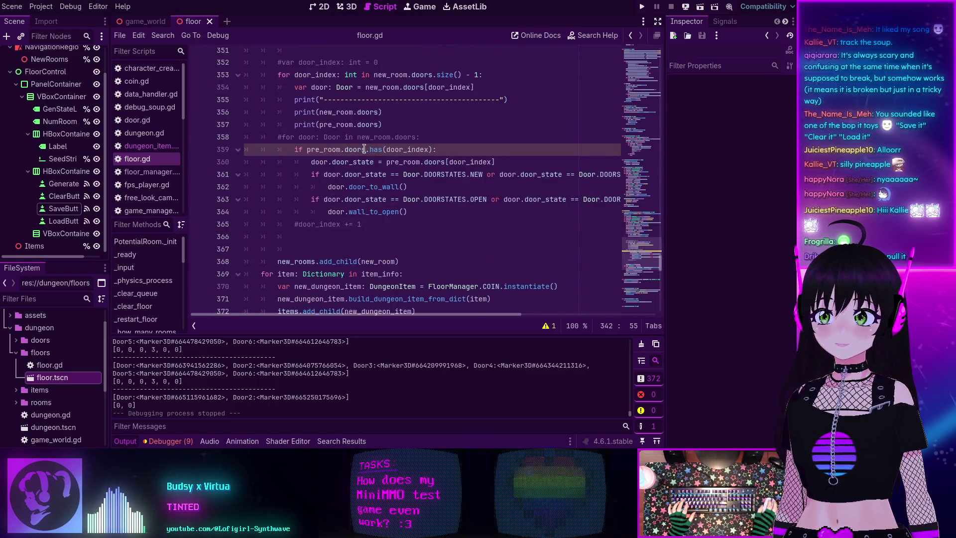
scroll(305, 154, "up", 2)
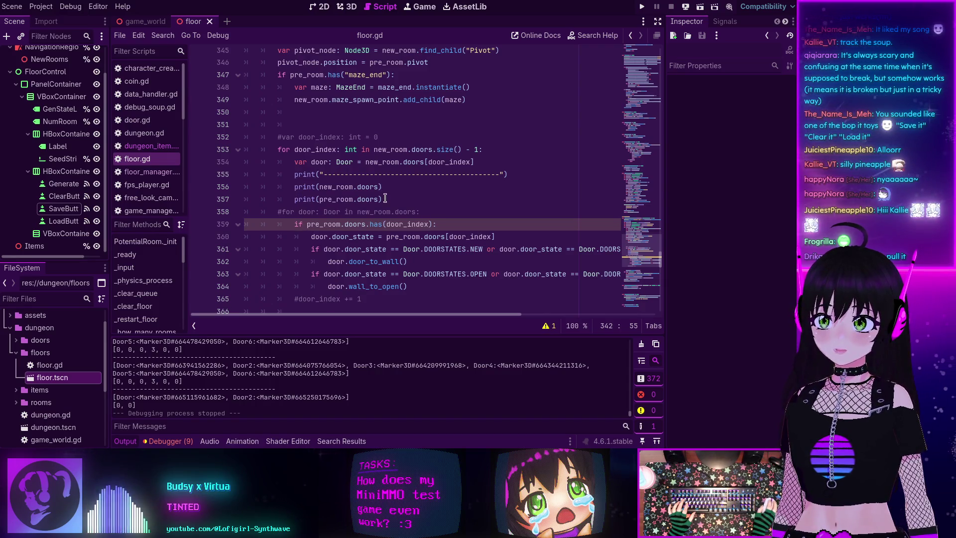
Delete the three debug print lines and the commented-out door loop line.
left_click_drag(385, 198, 278, 173)
key("BackSpace")
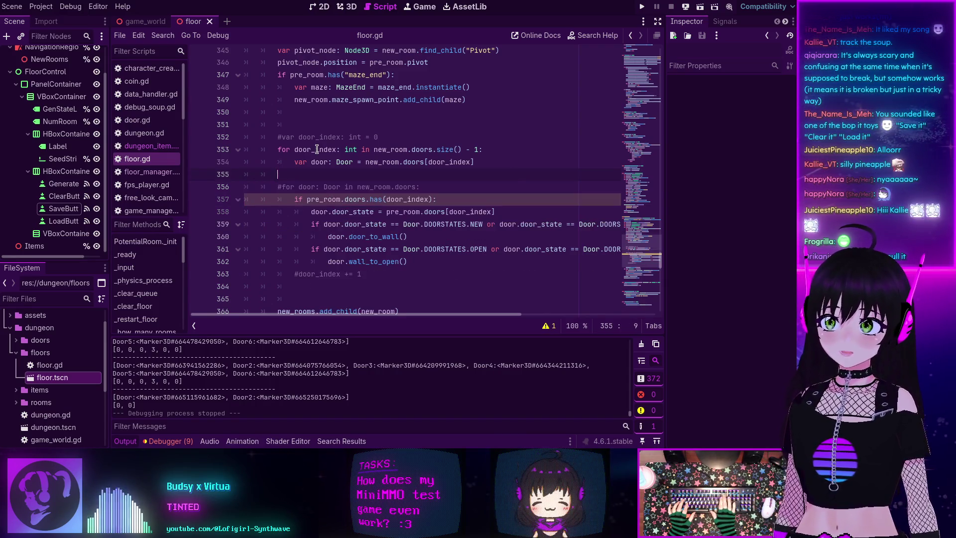
key("BackSpace")
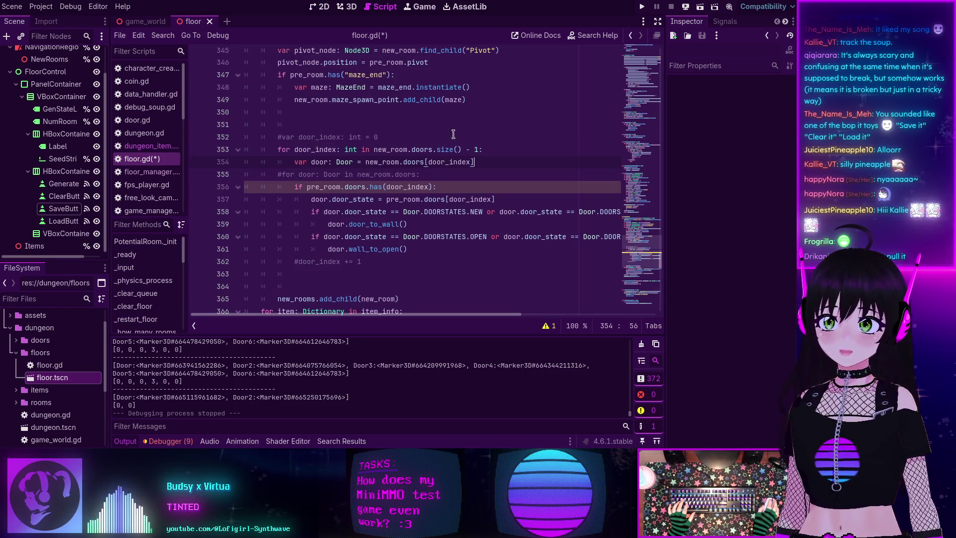
left_click_drag(430, 174, 243, 175)
key("BackSpace")
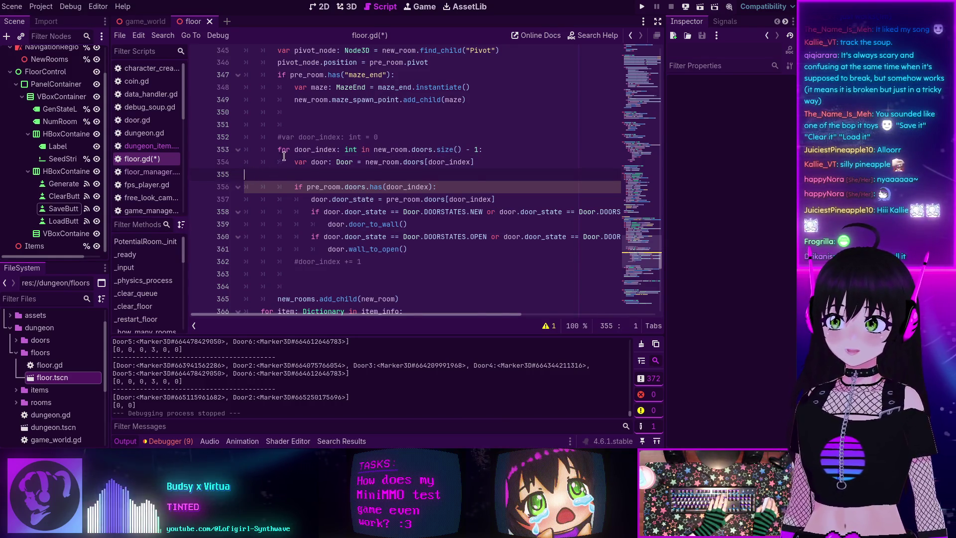
key("BackSpace")
Remove the commented door_index declaration and increment plus blank lines around the door loop.
triple_click(299, 137)
key("BackSpace")
key("BackSpace")
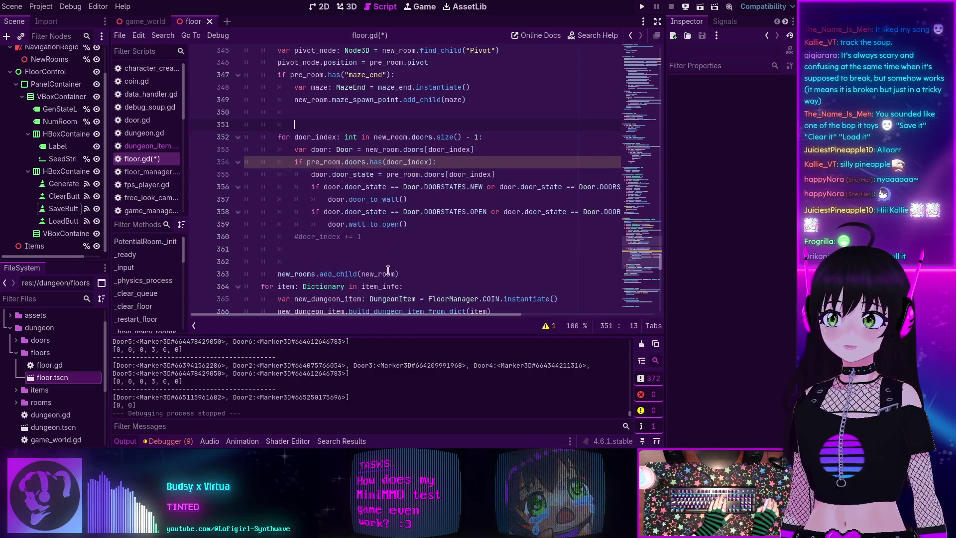
left_click_drag(362, 237, 195, 238)
key("BackSpace")
key("BackSpace")
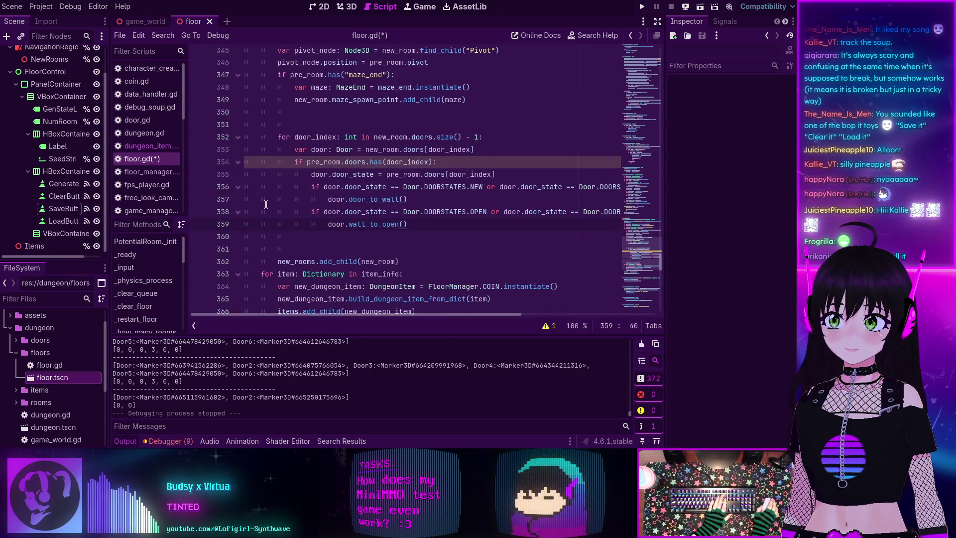
left_click(317, 244)
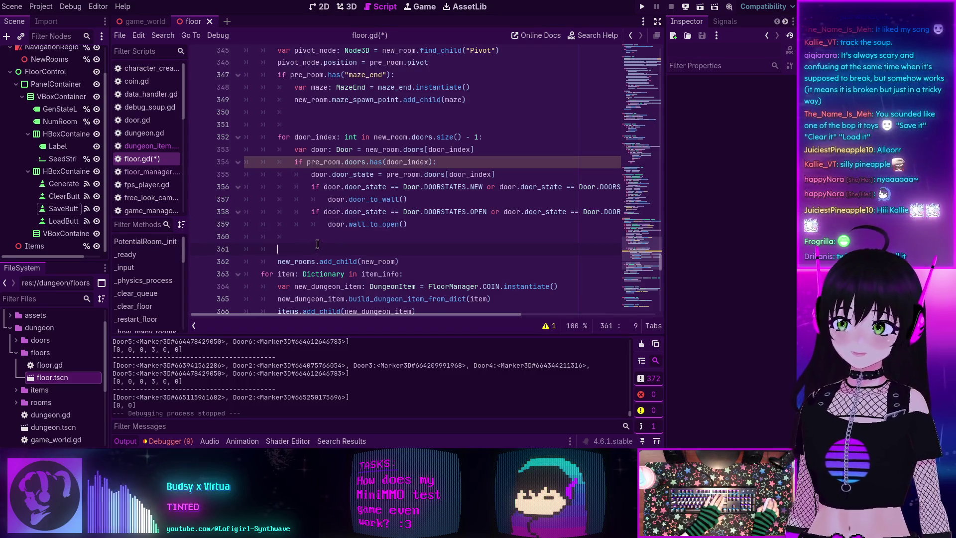
key("BackSpace")
key("BackSpace")
key("BackSpace")
mouse_move(351, 126)
left_mouse_down()
mouse_move(318, 107)
mouse_move(490, 102)
left_mouse_up()
key("BackSpace")
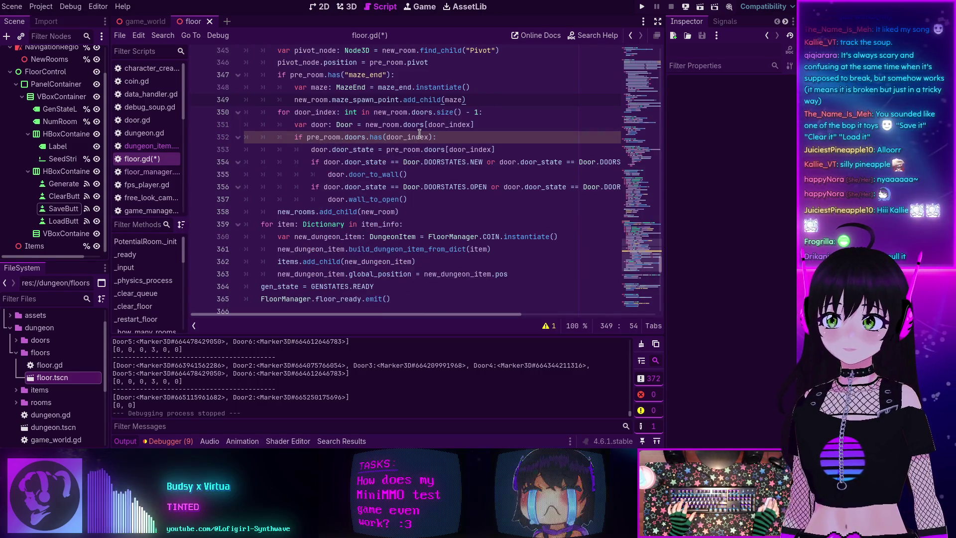
Show the details of the warning on line 352.
mouse_move(420, 134)
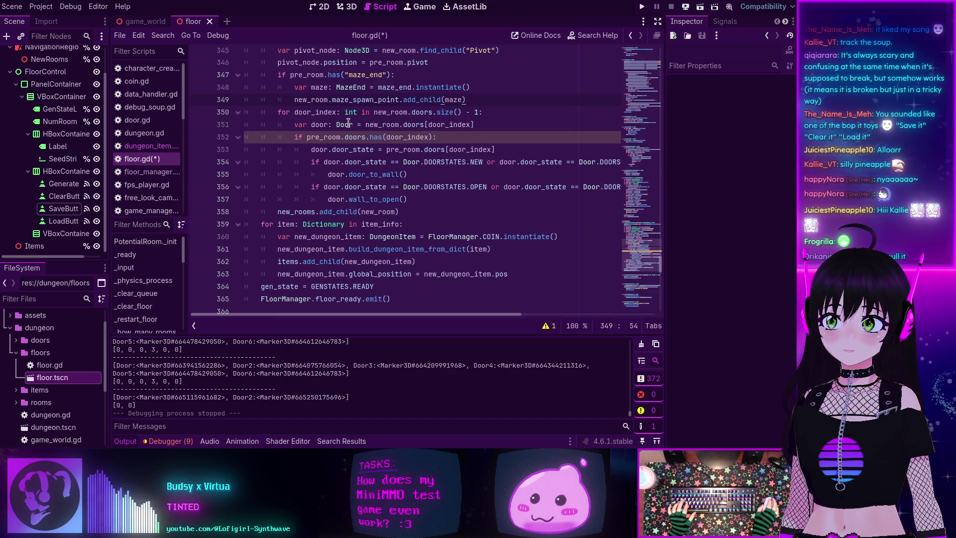
scroll(344, 123, "up", 2)
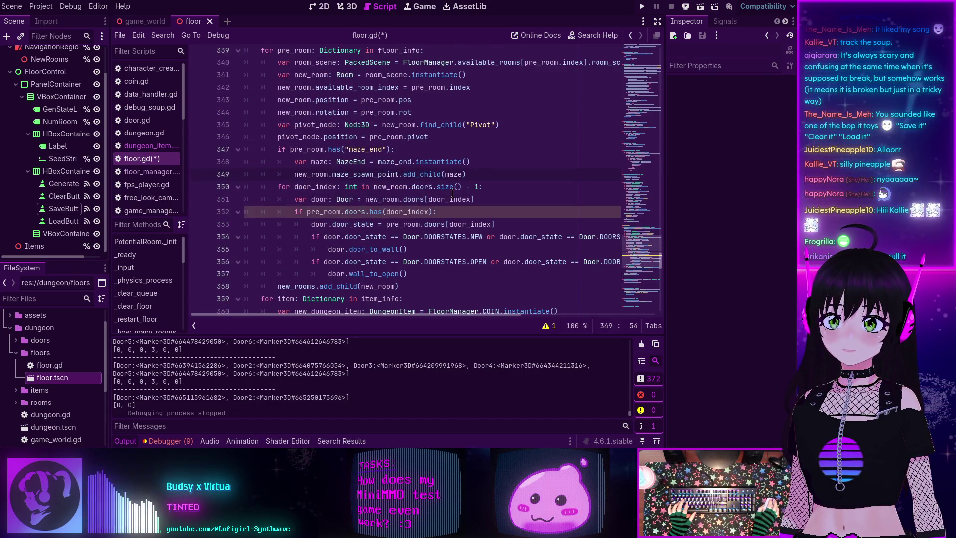
left_click(461, 212)
left_click(547, 326)
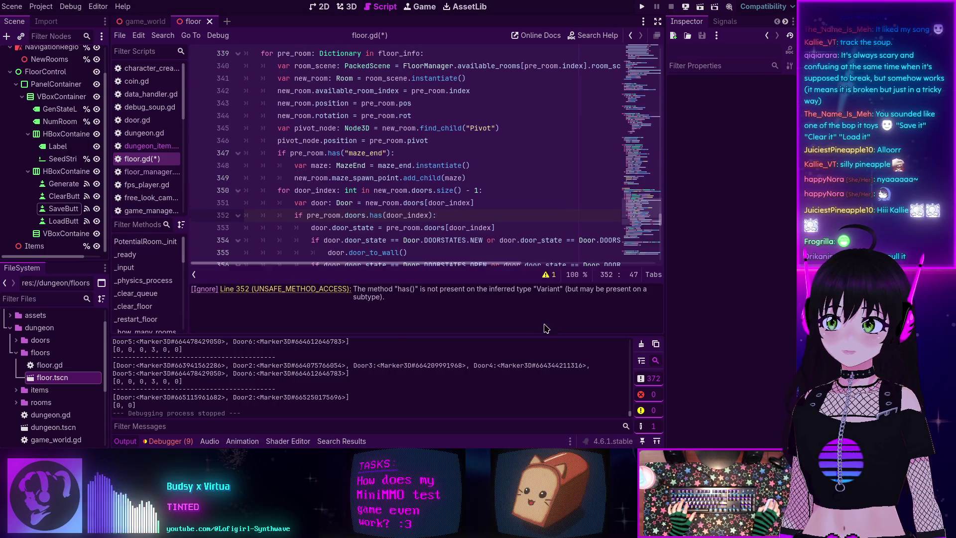
Ignore the UNSAFE_METHOD_ACCESS warning on line 352 and highlight every 'doors' usage to review.
left_click(207, 290)
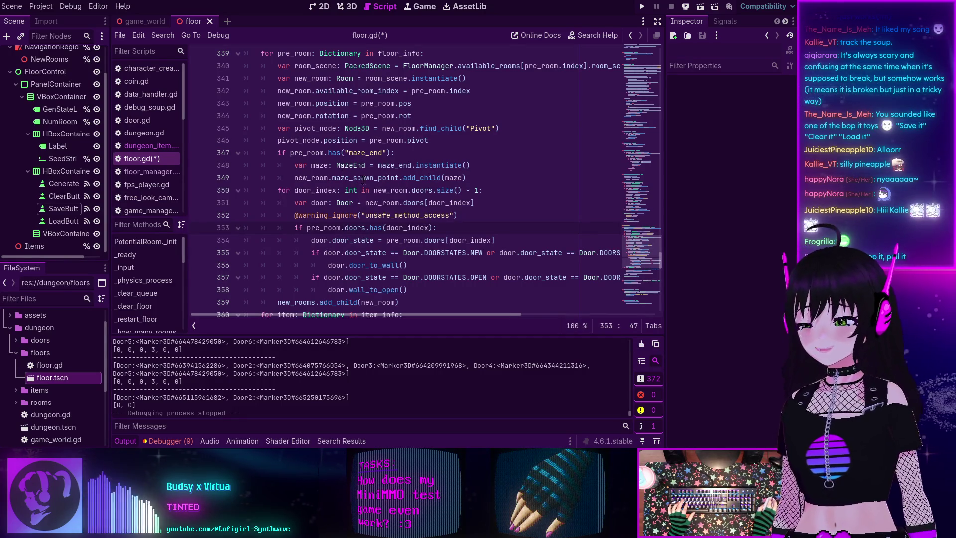
double_click(355, 229)
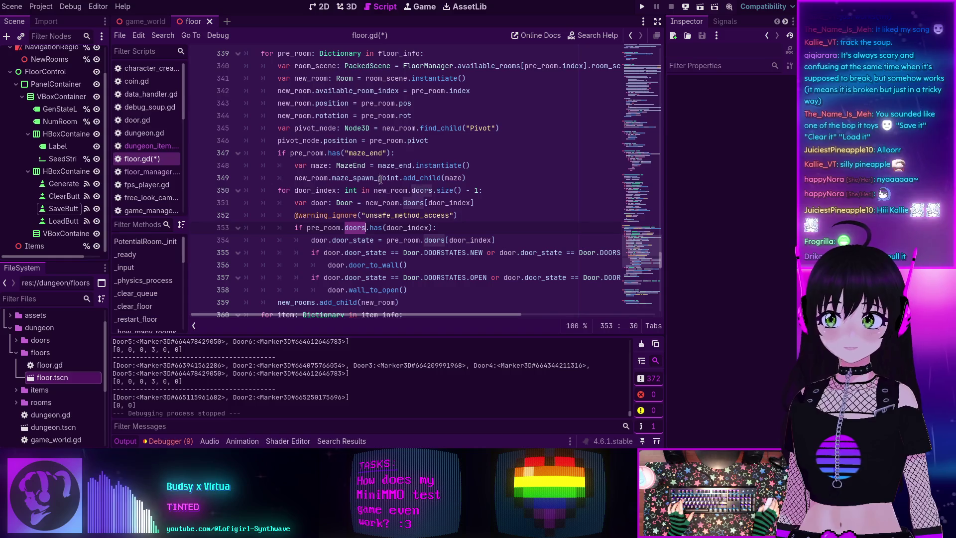
scroll(357, 130, "up", 6)
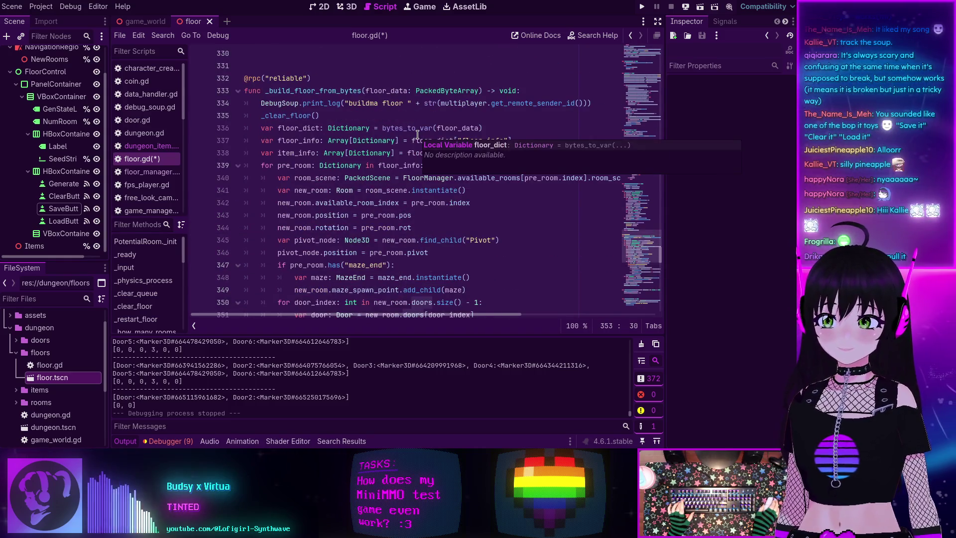
scroll(415, 140, "down", 6)
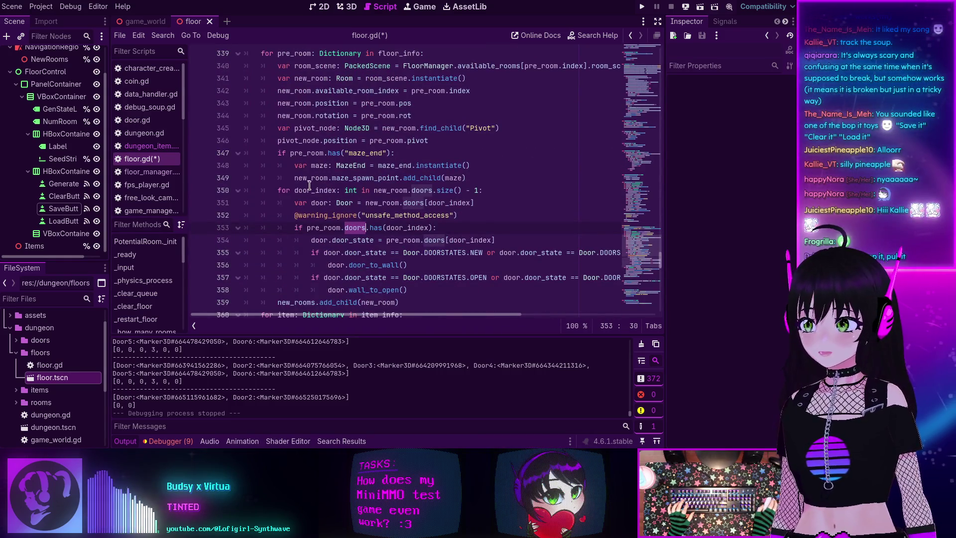
scroll(319, 186, "down", 1)
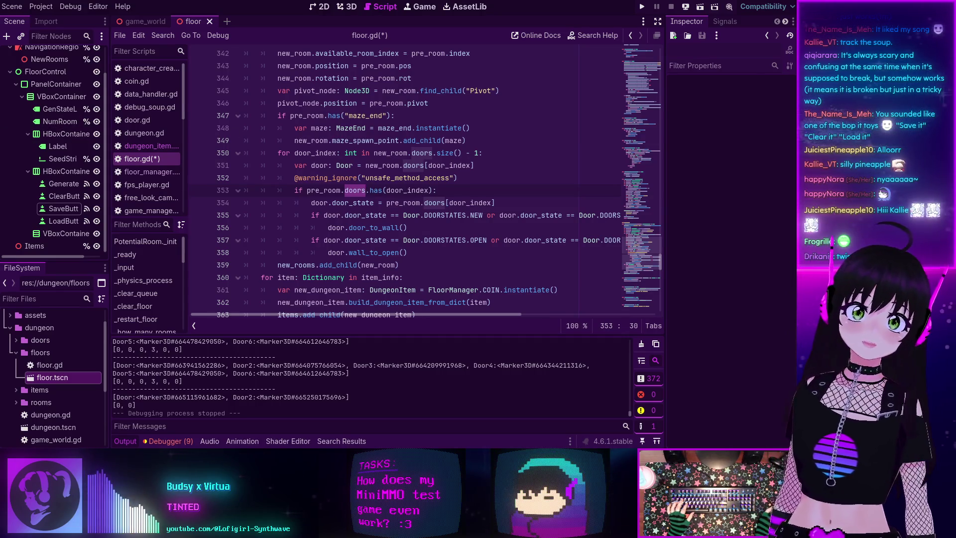
scroll(70, 451, "down", 5)
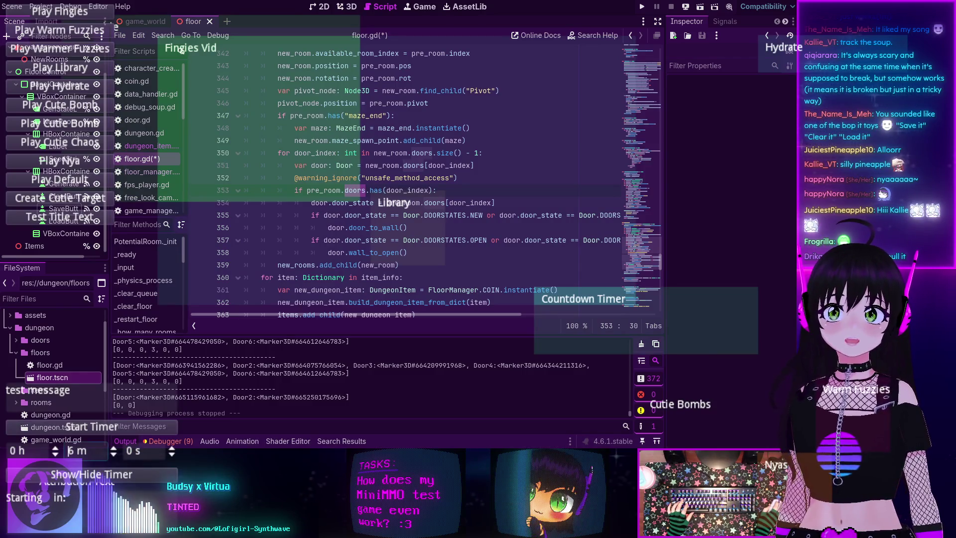
left_click(22, 497)
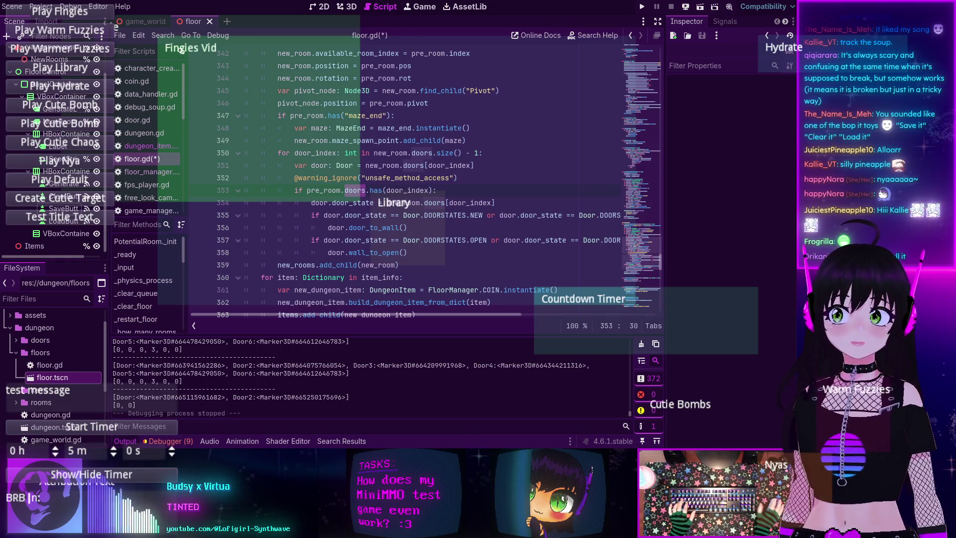
left_click(92, 474)
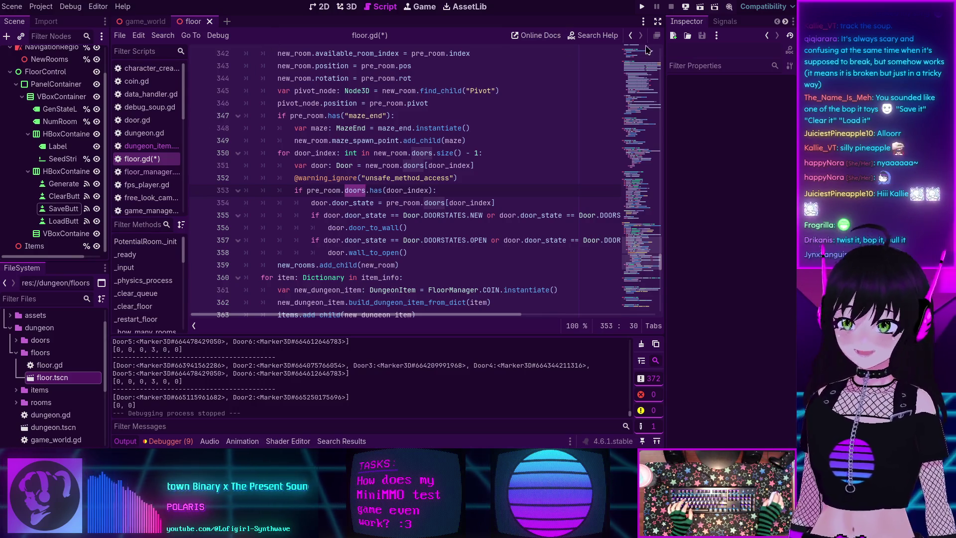
Switch to the 3D view on the floor scene tab and enlarge the FileSystem panel.
left_click(347, 7)
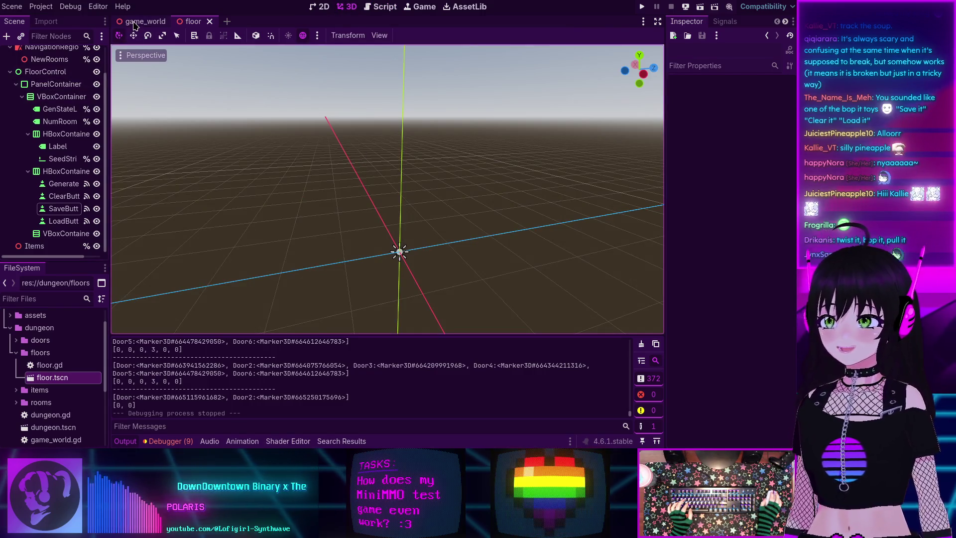
left_click(139, 22)
left_click(201, 22)
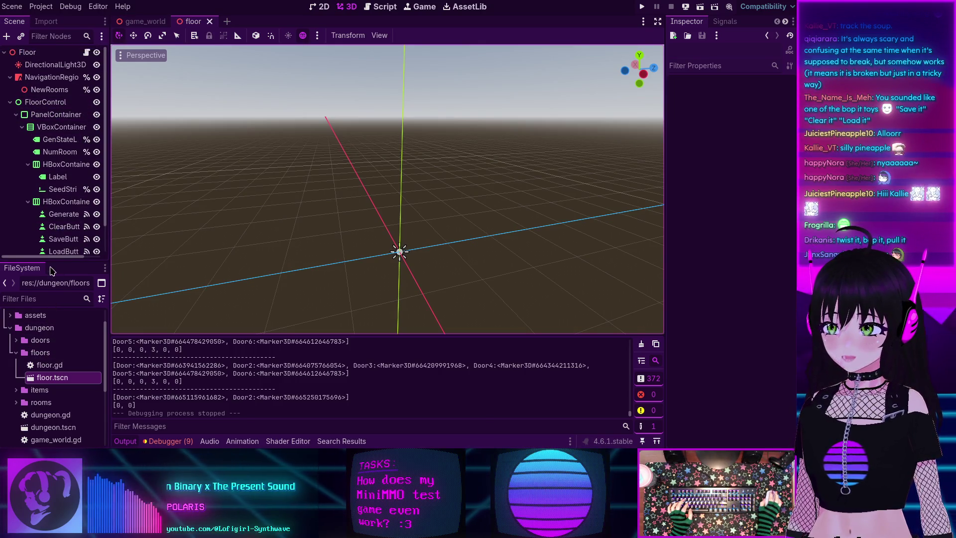
left_click_drag(55, 264, 54, 230)
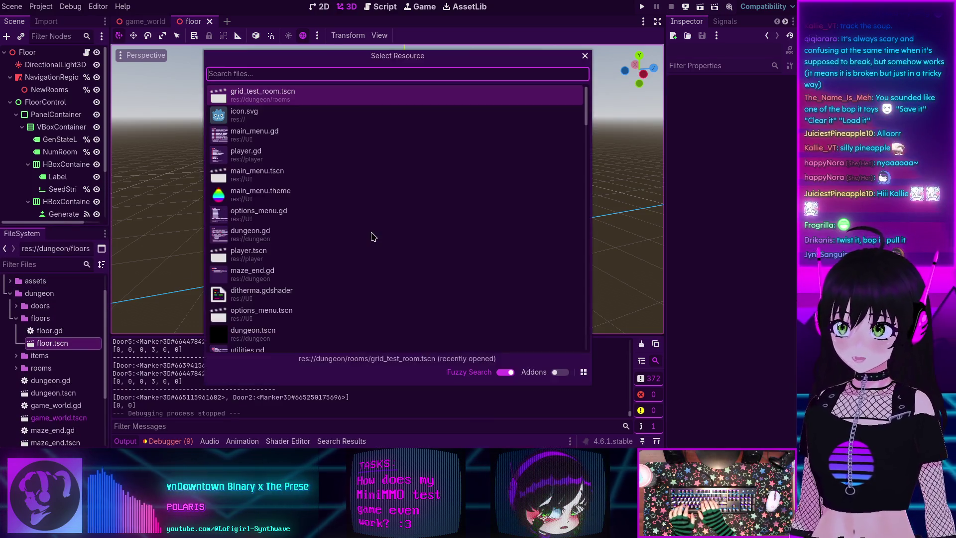
Quick-open resources filtered by 'envi' and load fps_environment.tres.
key("alt+shift+o")
type("envi")
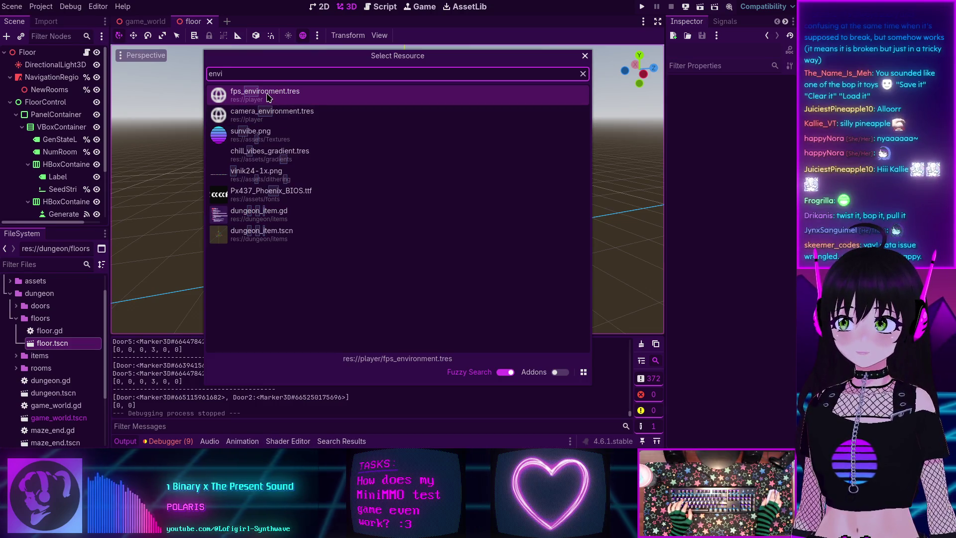
double_click(268, 95)
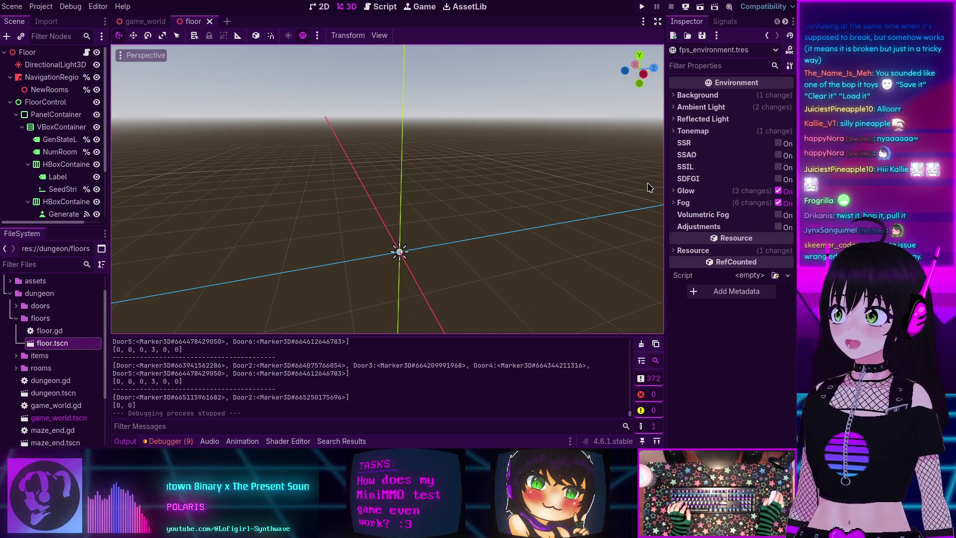
Expand the Fog section (Depth mode, end 20.0, curve 2.21) and focus the FileSystem filter field.
left_click(675, 204)
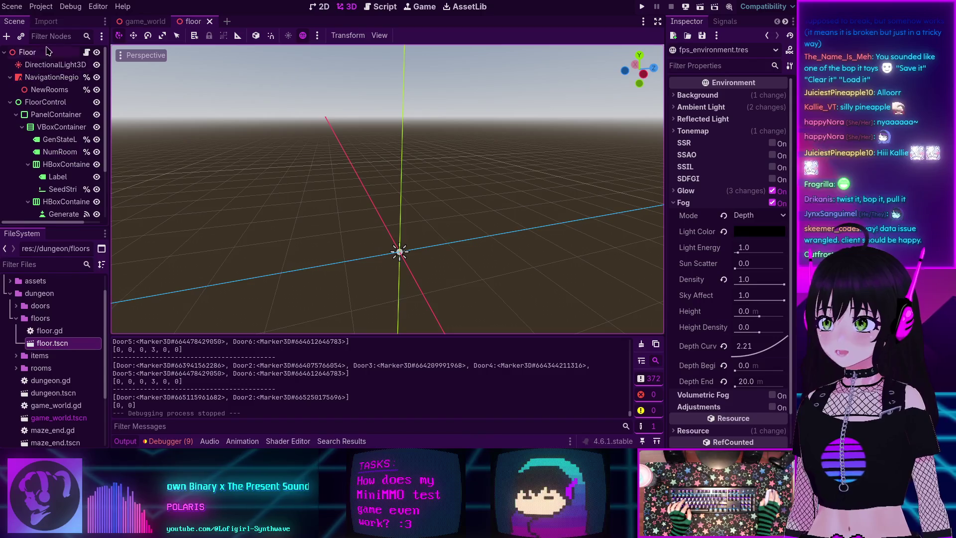
left_click(35, 263)
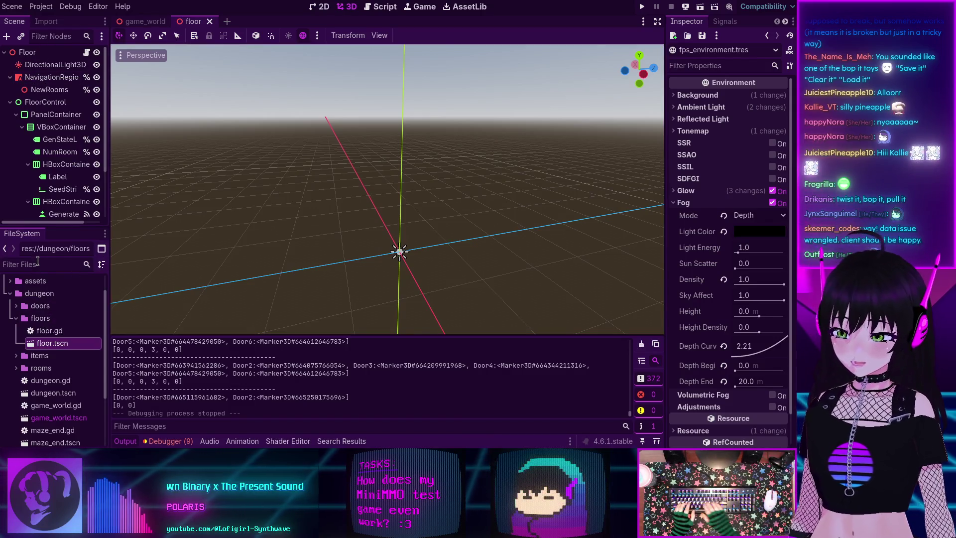
type("grid")
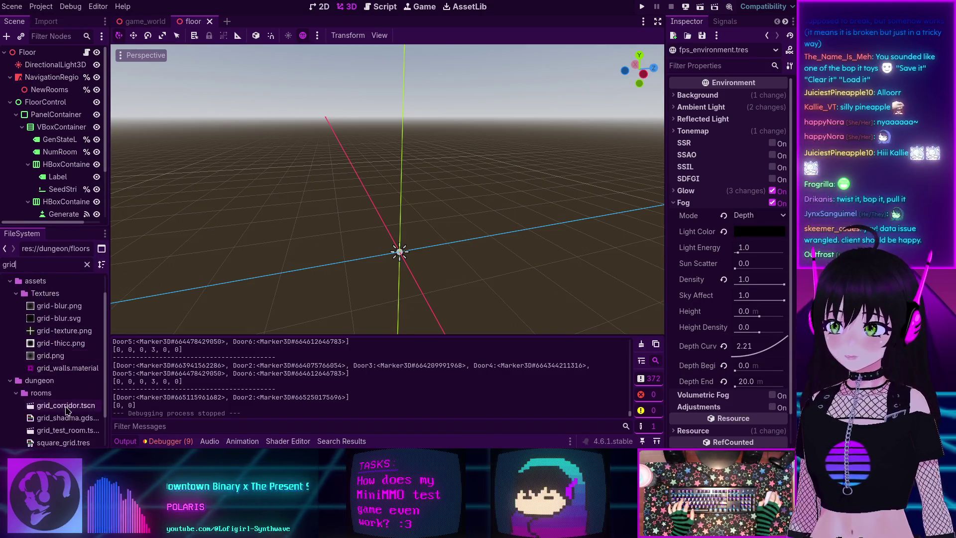
scroll(55, 405, "down", 3)
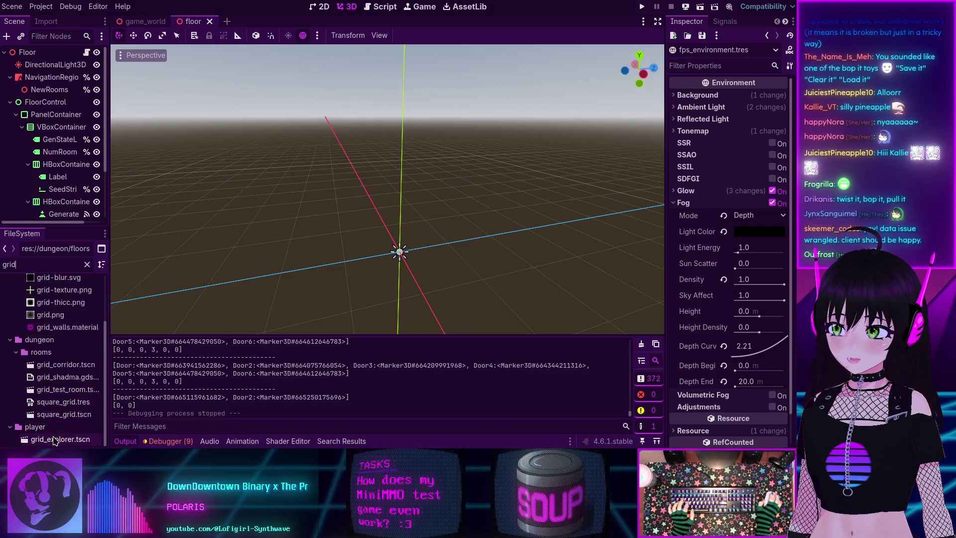
double_click(65, 389)
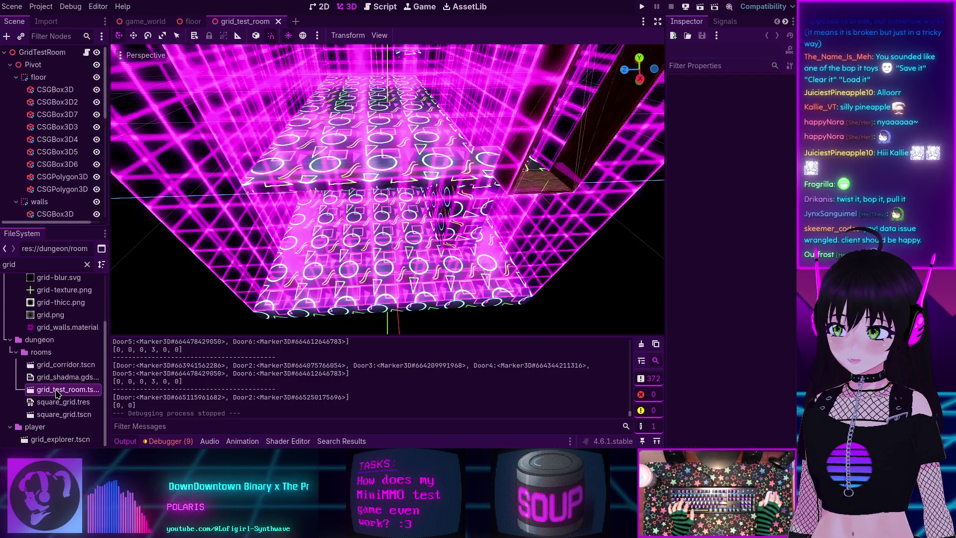
left_click_drag(308, 194, 296, 180)
scroll(62, 116, "down", 5)
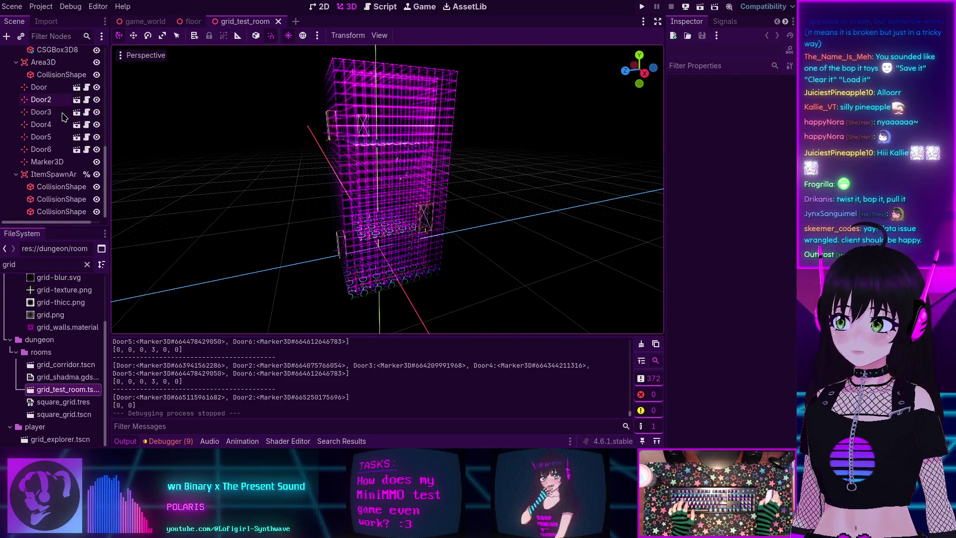
scroll(63, 117, "up", 5)
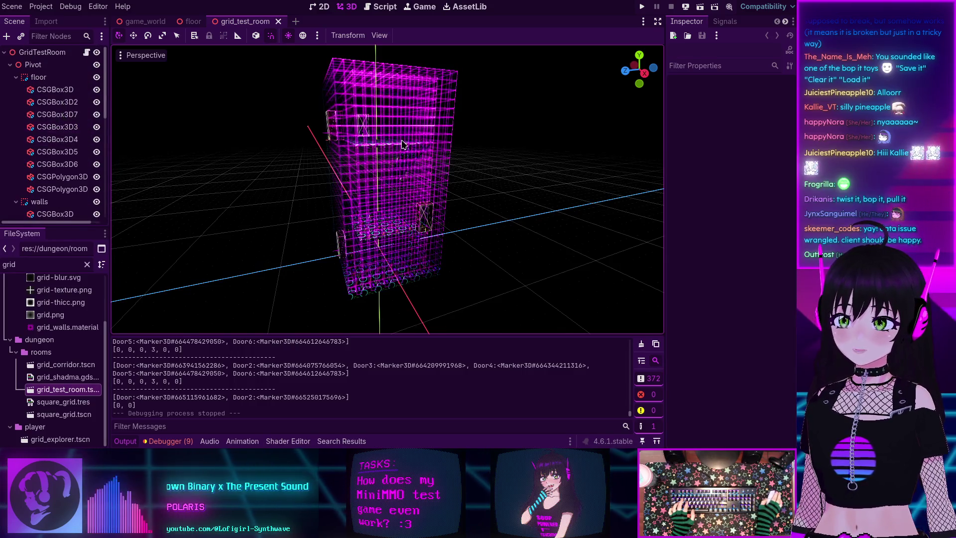
scroll(374, 153, "down", 4)
scroll(374, 152, "down", 3)
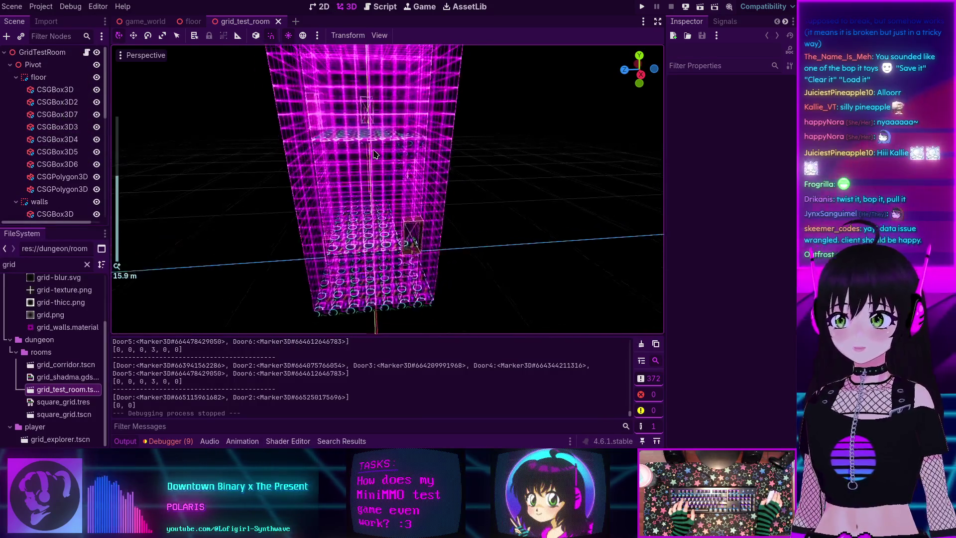
scroll(374, 153, "up", 7)
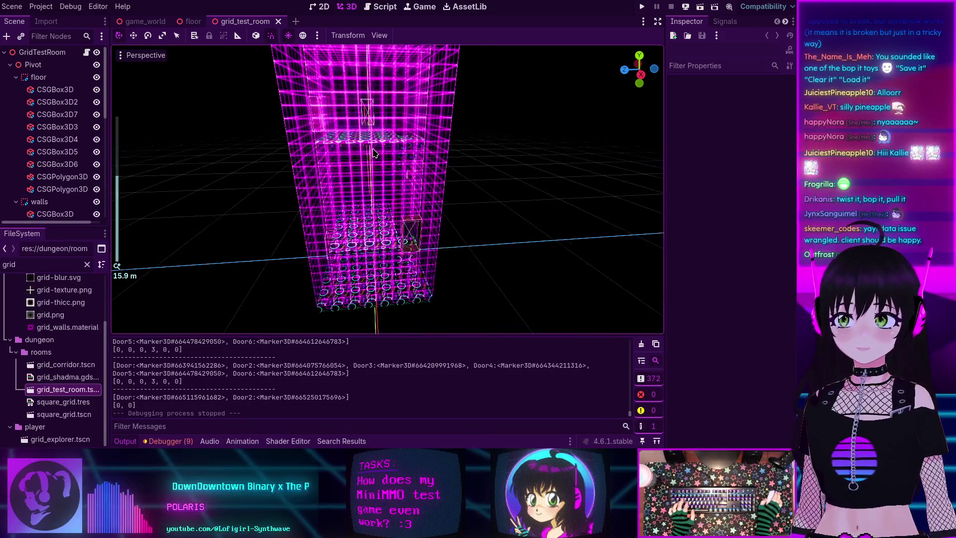
left_click(36, 264)
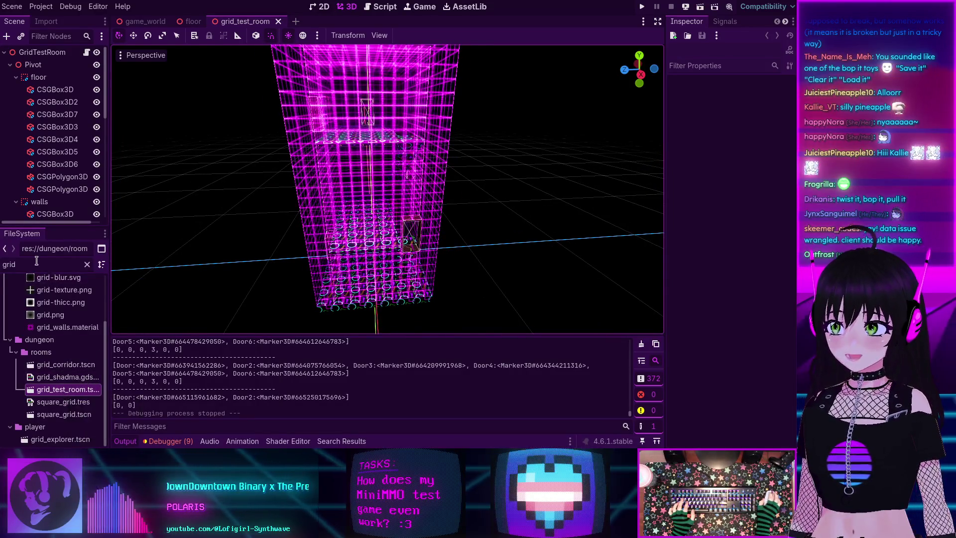
key("ctrl+a")
Filter the FileSystem for 'envir' and open fps_environment.tres in the Inspector.
type("envir")
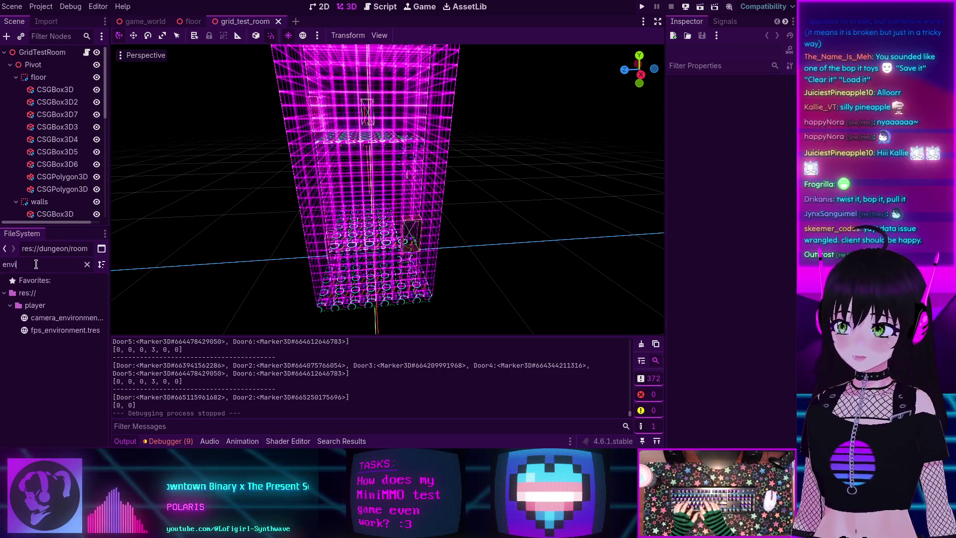
double_click(64, 330)
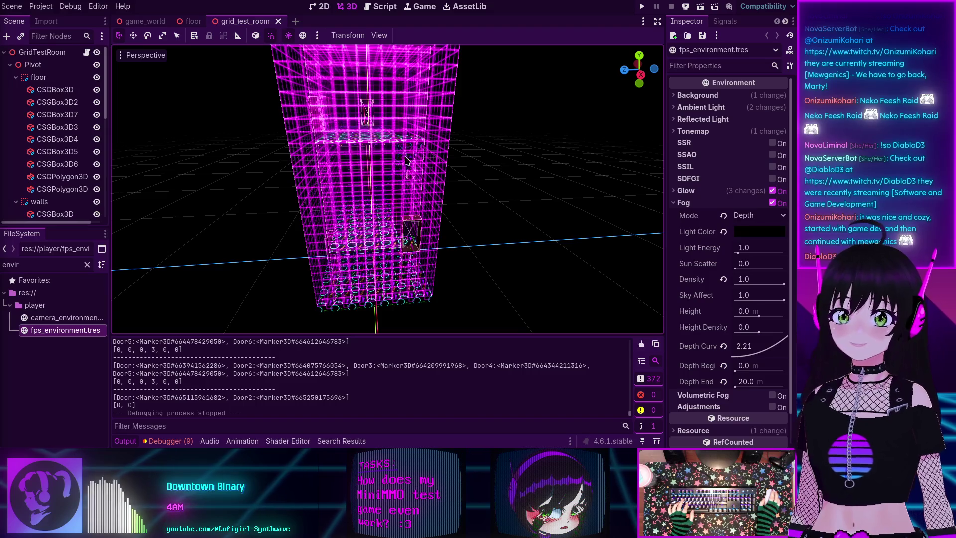
Set the fog Depth Begin to 10 and Depth End to 30, then save.
left_click(762, 367)
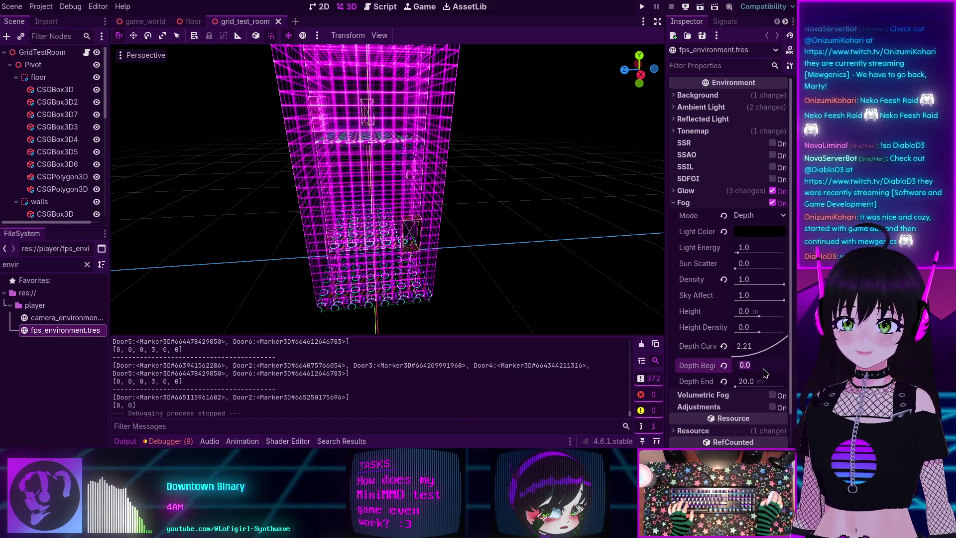
type("10")
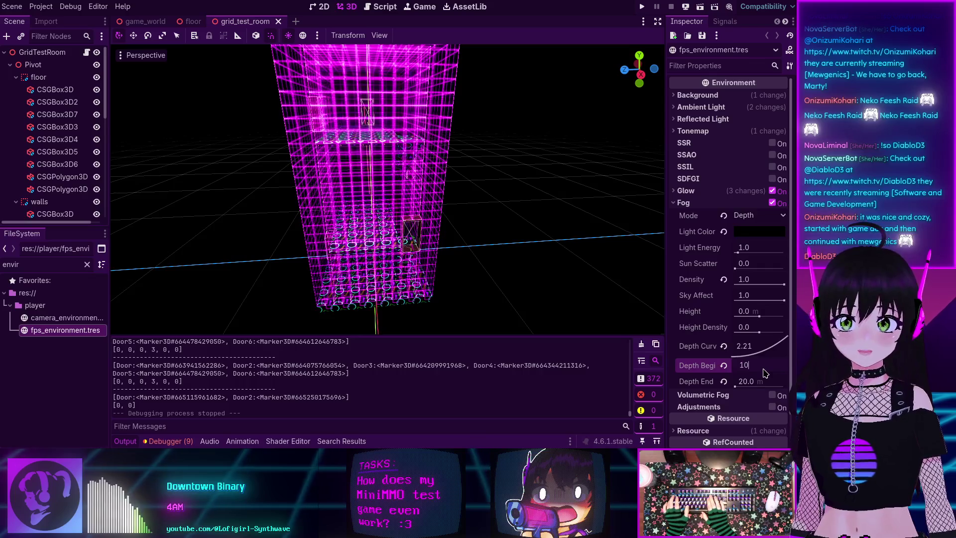
key("Tab")
type("30")
key("Return")
key("ctrl+s")
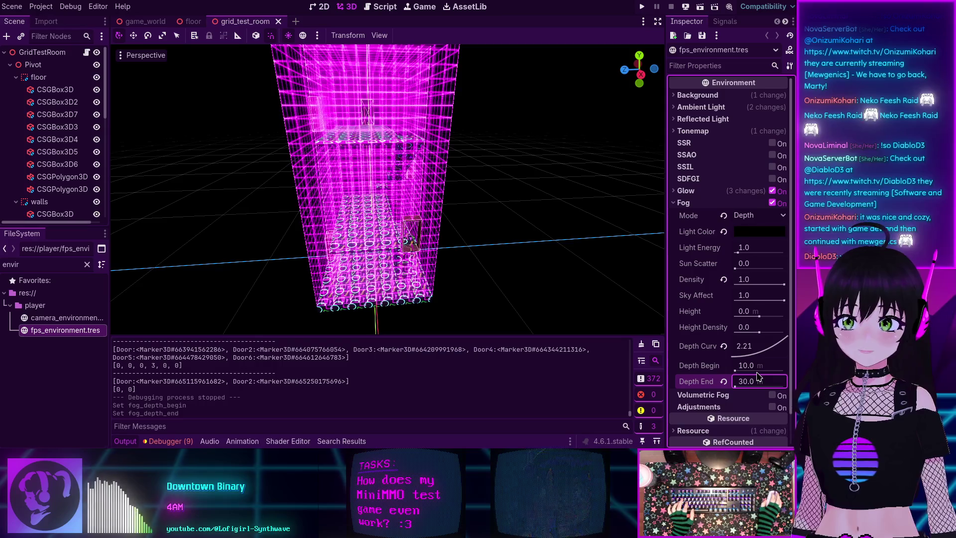
scroll(391, 178, "down", 6)
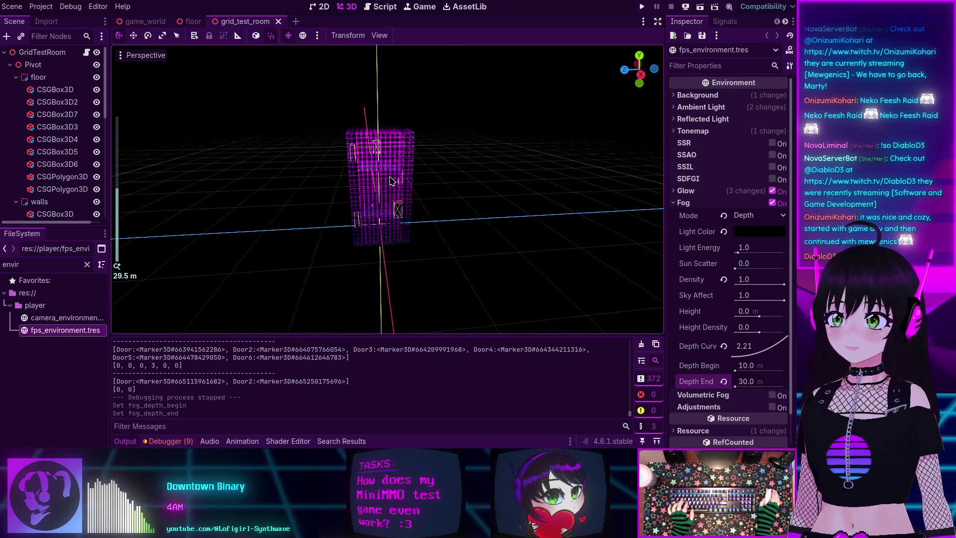
scroll(391, 180, "up", 6)
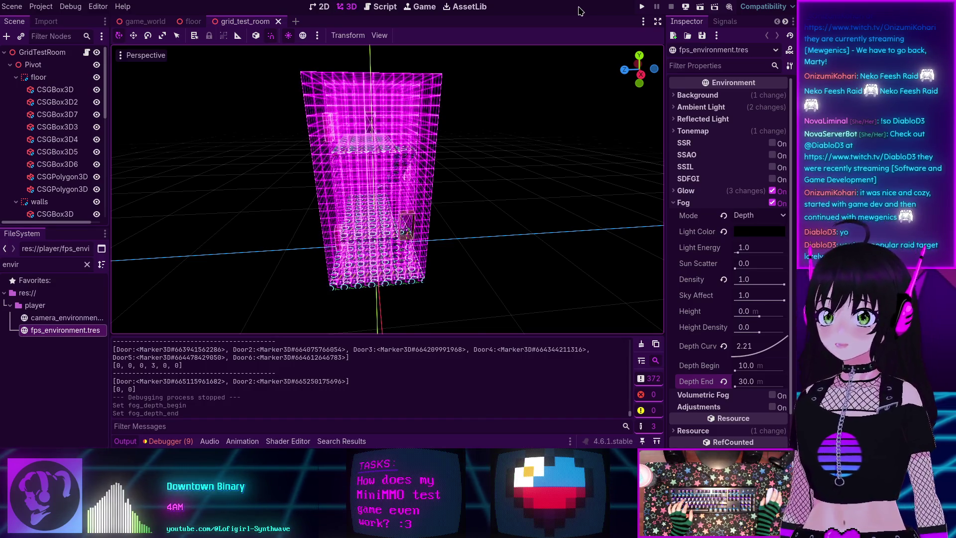
Run the game briefly to check the new fog, then stop it.
left_click(640, 7)
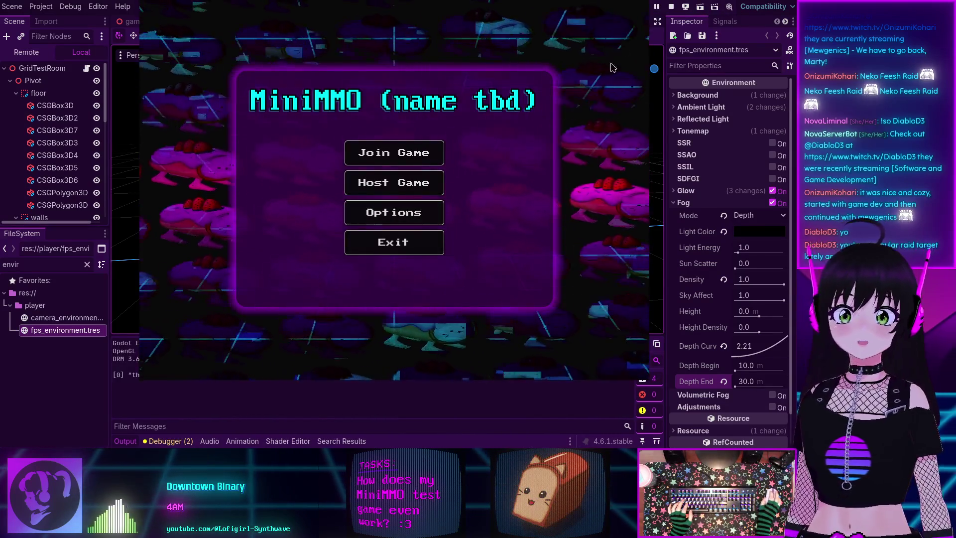
left_click(671, 7)
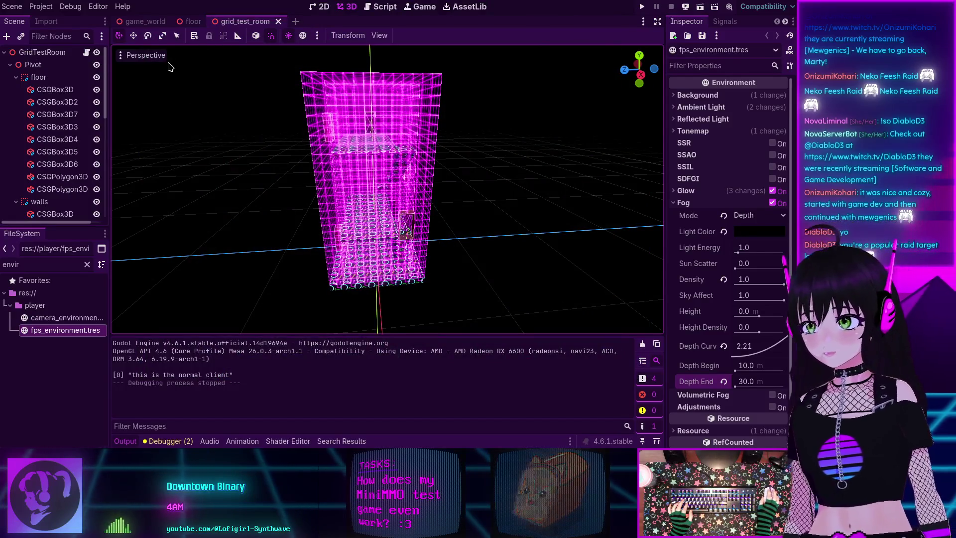
left_click(380, 6)
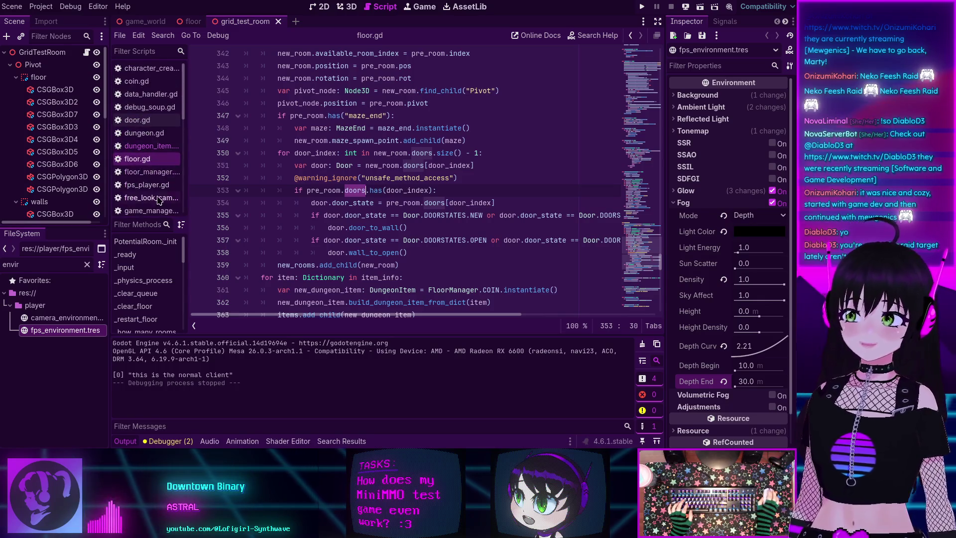
In floor_manager.gd, raise per_floor_usage to 10 for each room and 30 for square_grid, then save.
left_click(150, 172)
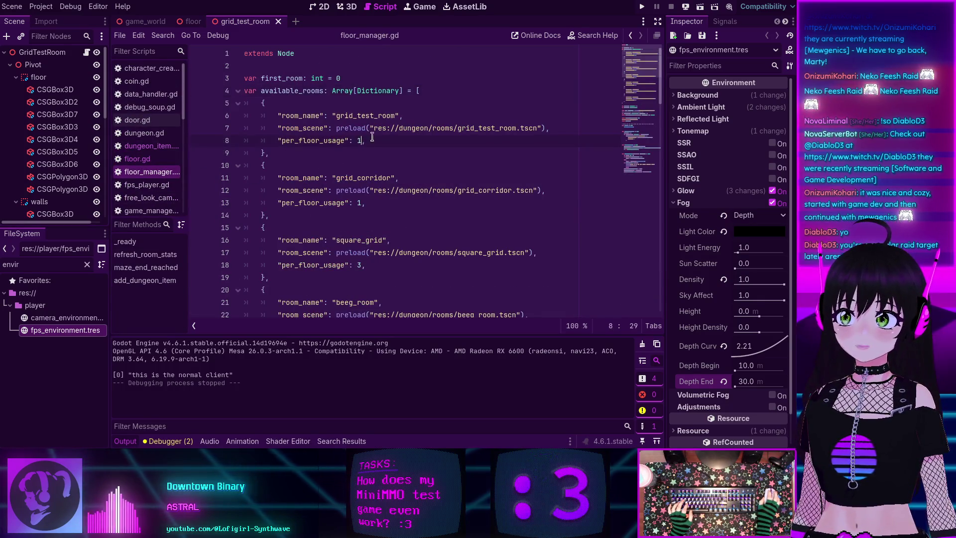
type("0")
left_click(362, 202)
type("0")
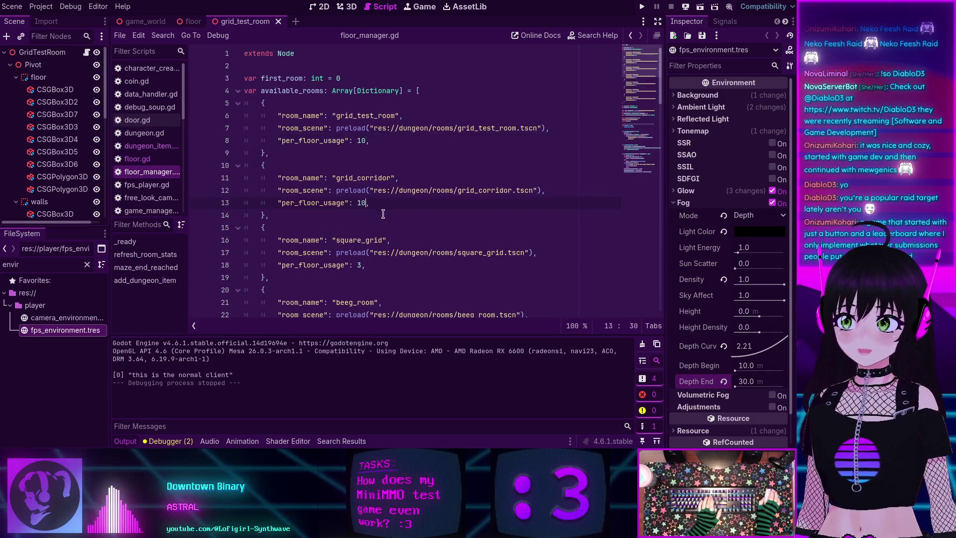
scroll(373, 201, "down", 2)
type("0")
scroll(361, 188, "down", 3)
left_click(364, 140)
type("0")
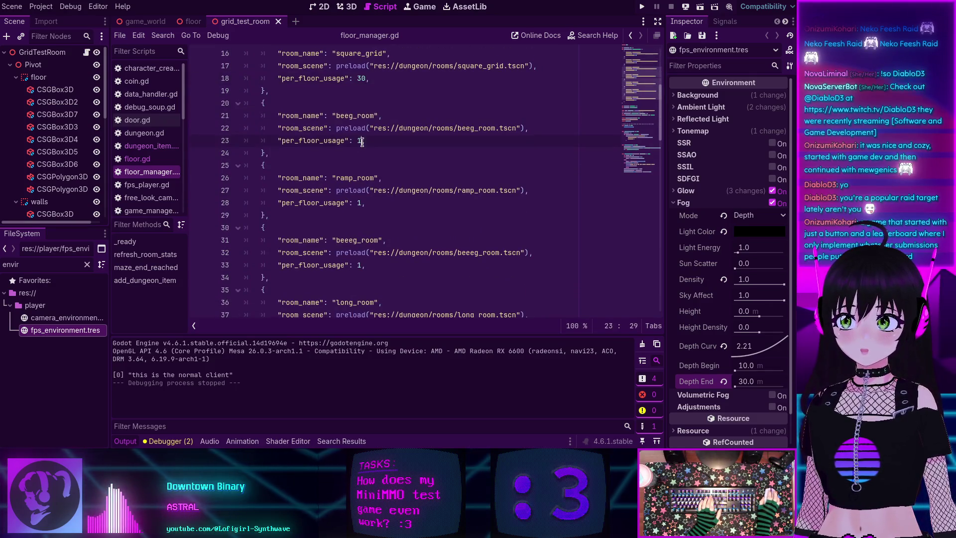
type("0")
scroll(362, 202, "down", 1)
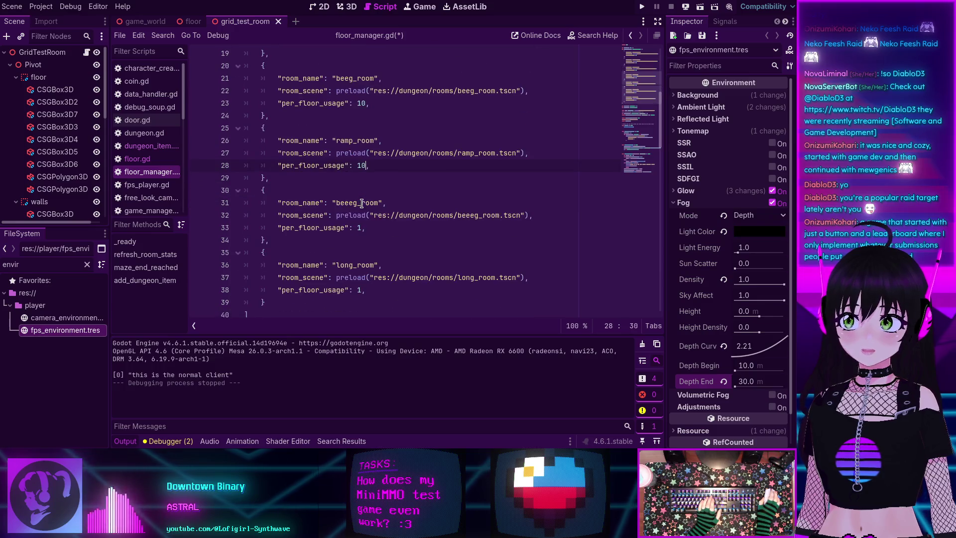
left_click(364, 290)
type("0,")
key("ctrl+s")
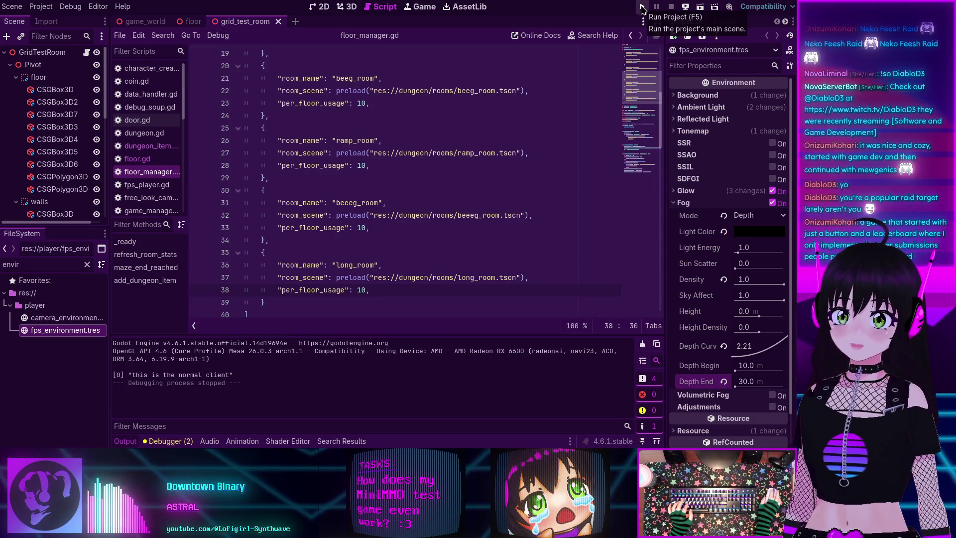
Run the project, host a game and submit the character form to enter the level.
left_click(641, 8)
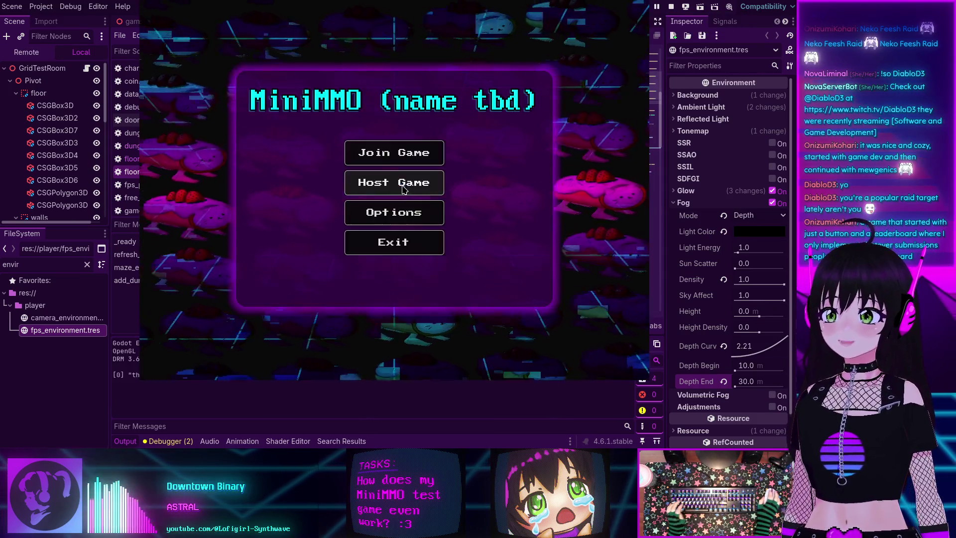
left_click(392, 153)
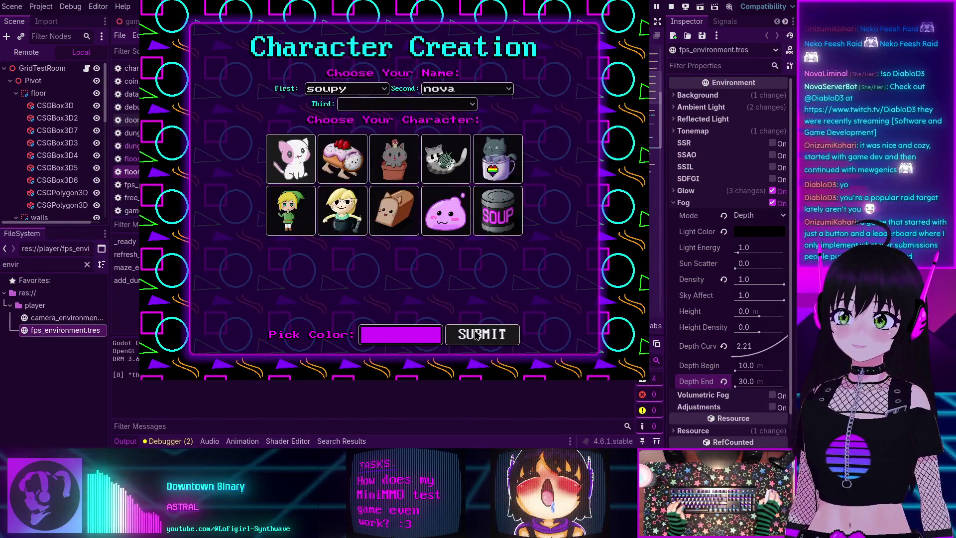
left_click(399, 230)
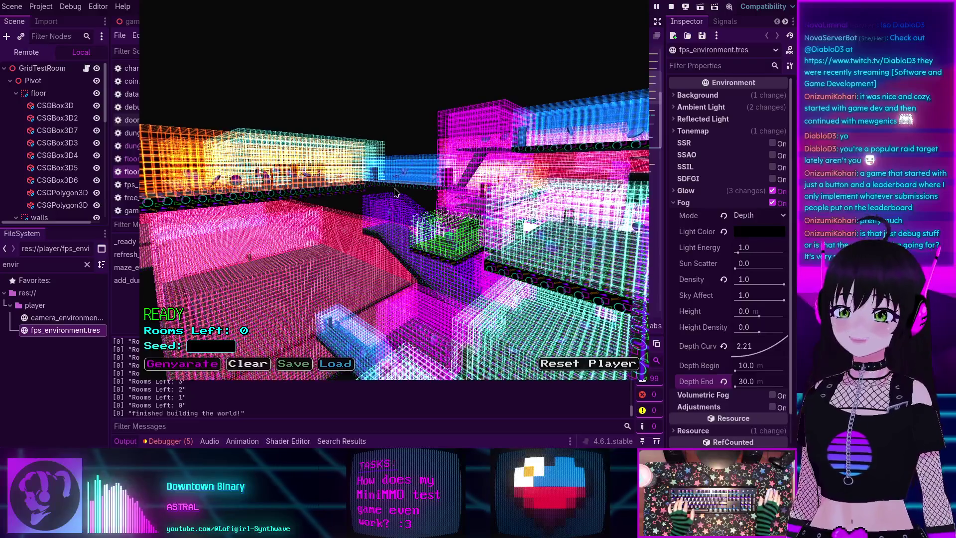
Look around the generated dungeon, clear it, and load a saved dungeon layout.
left_click(365, 204)
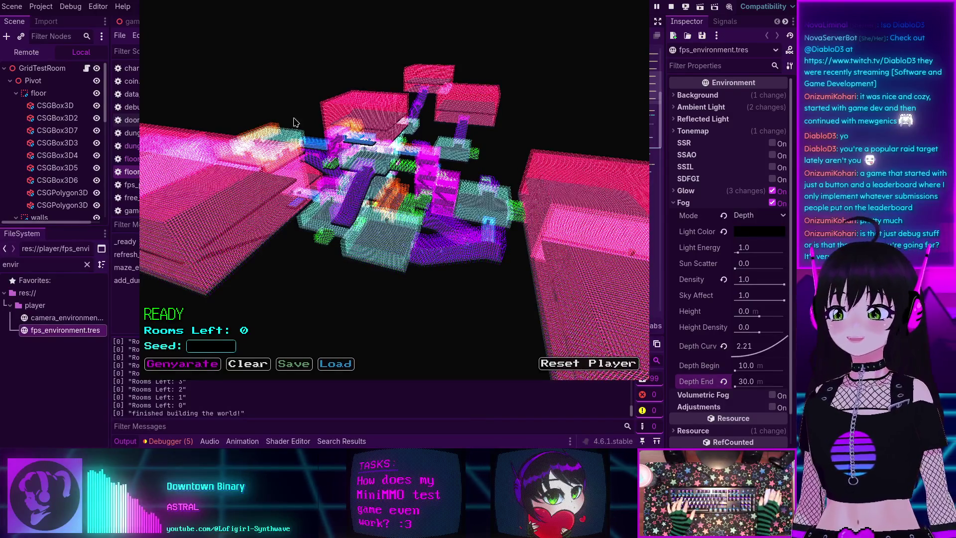
left_click(248, 363)
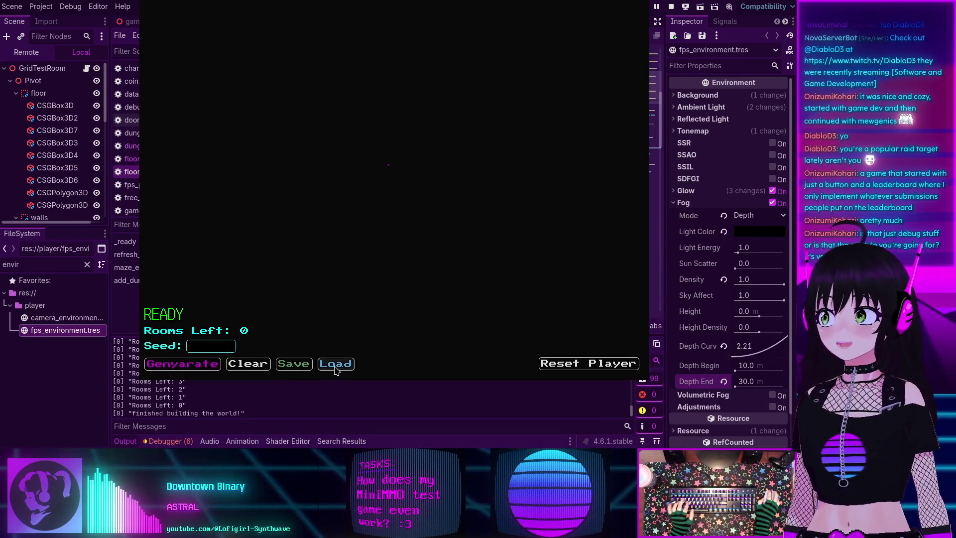
left_click(335, 363)
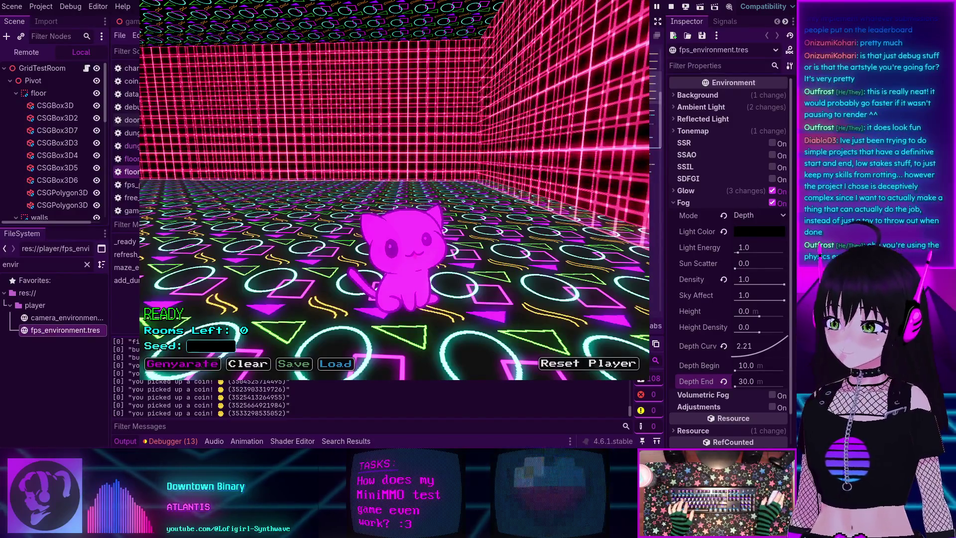
Switch to the overhead view and regenerate a fresh dungeon, with Rooms Left counting down.
key("w")
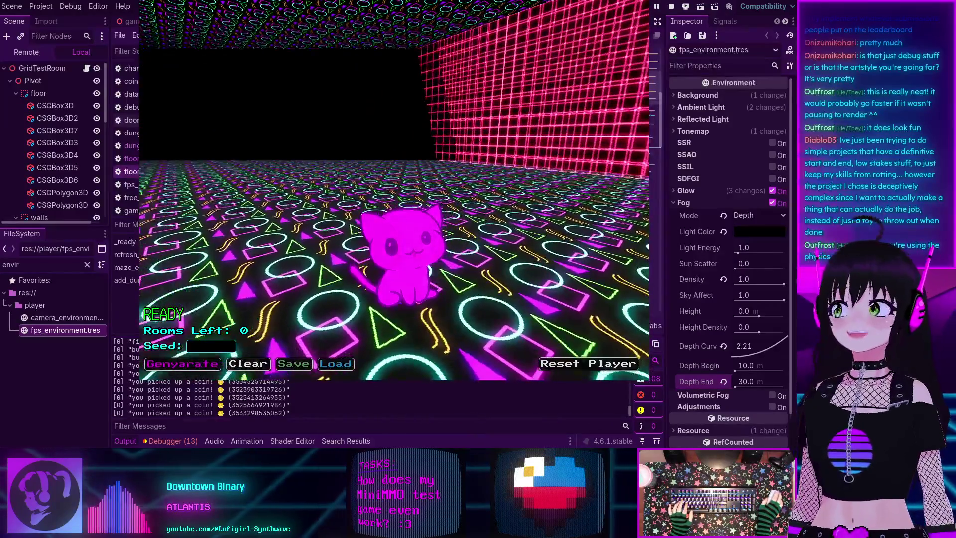
key("f")
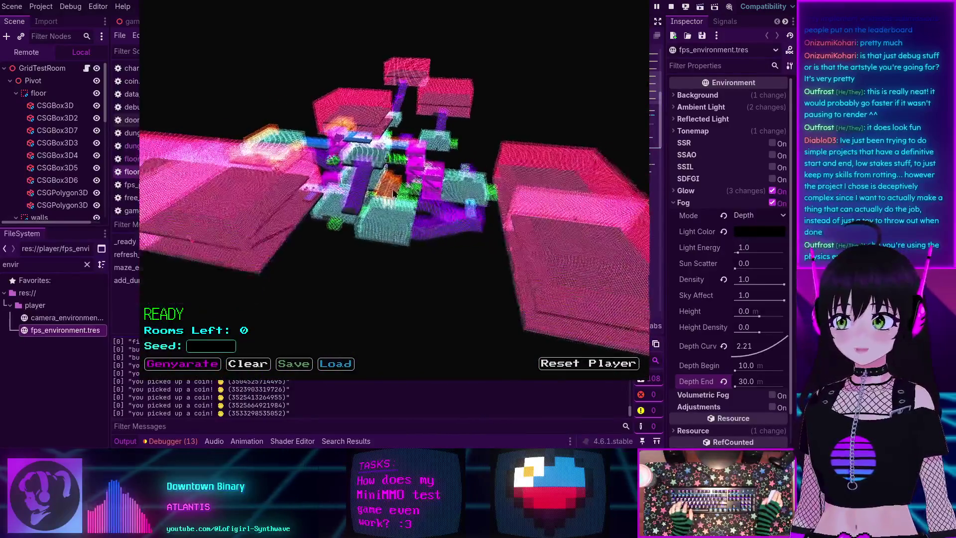
key("Return")
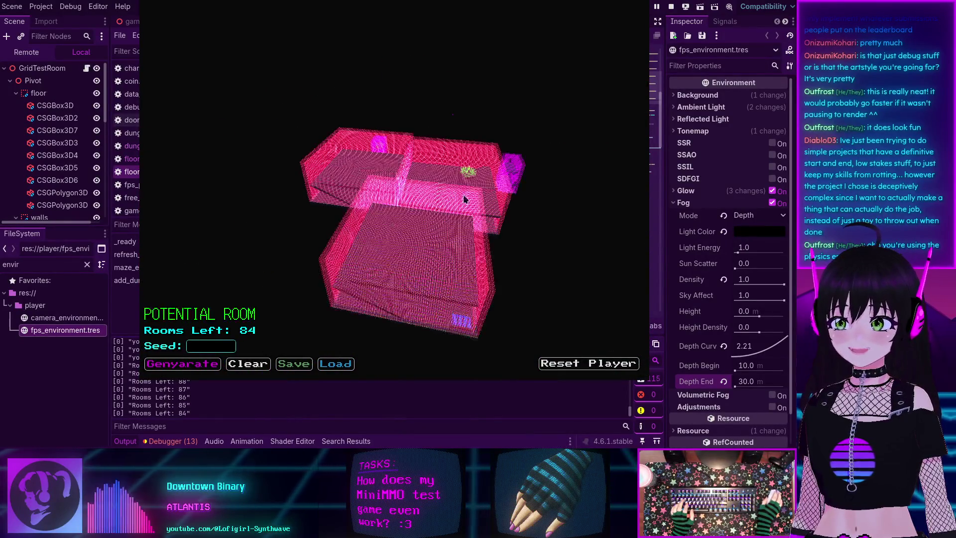
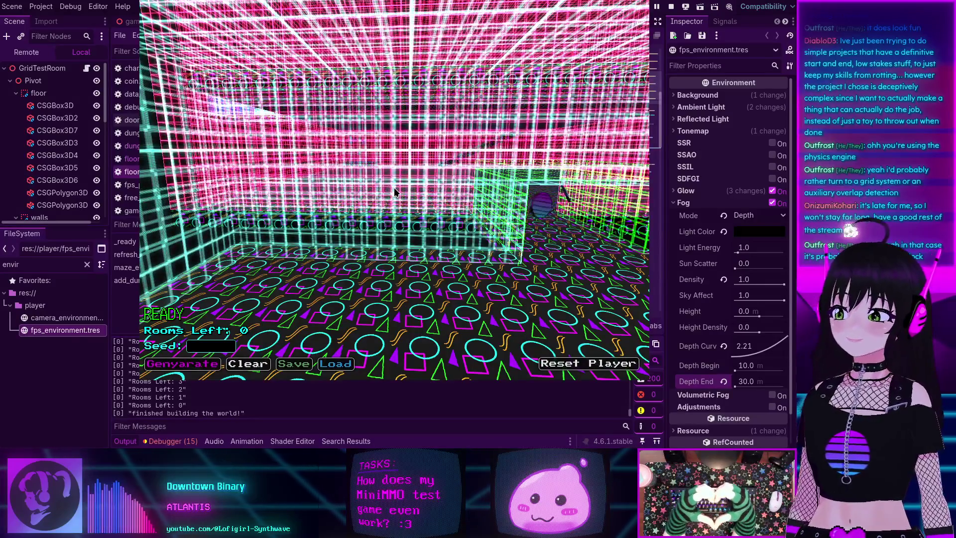
Fly the game camera forward through the fogged room and rise over the corridor.
left_click(394, 190)
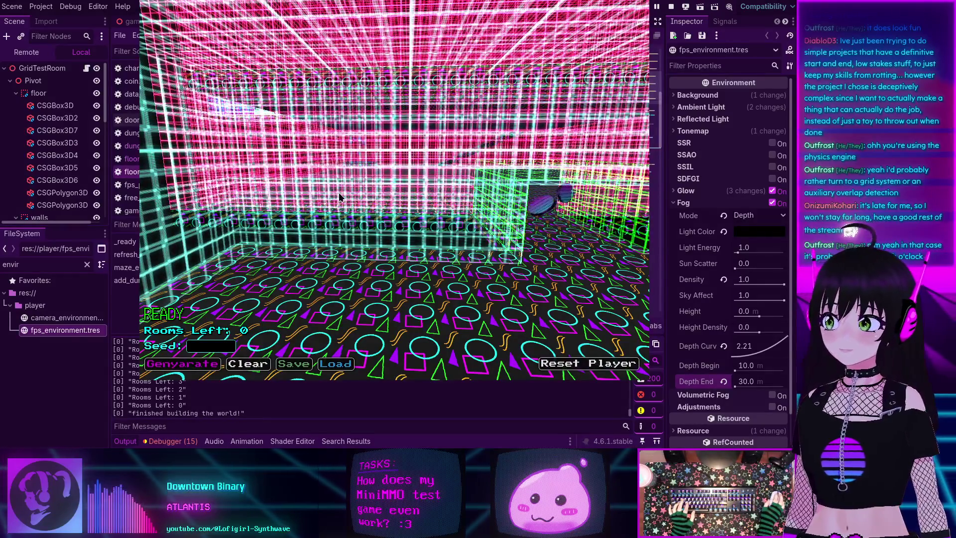
key("w")
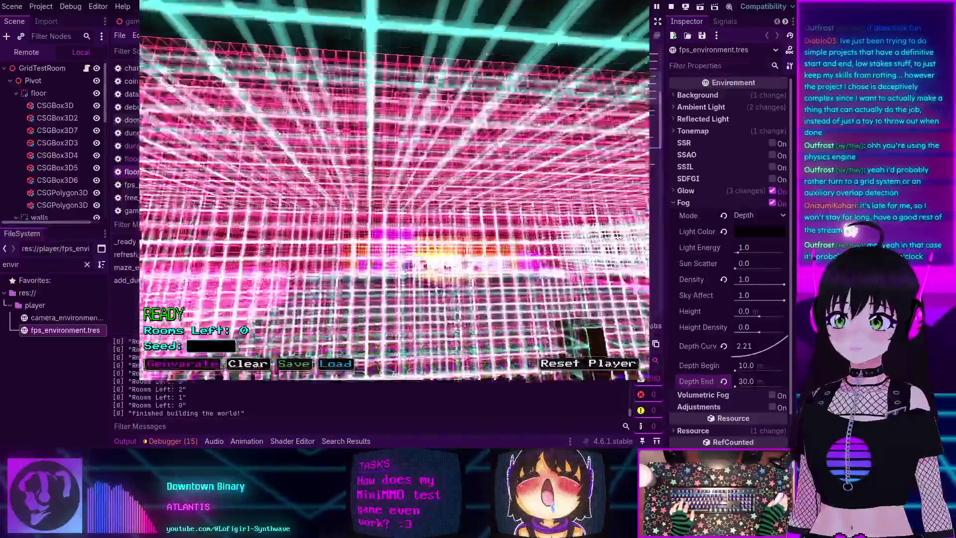
key("w")
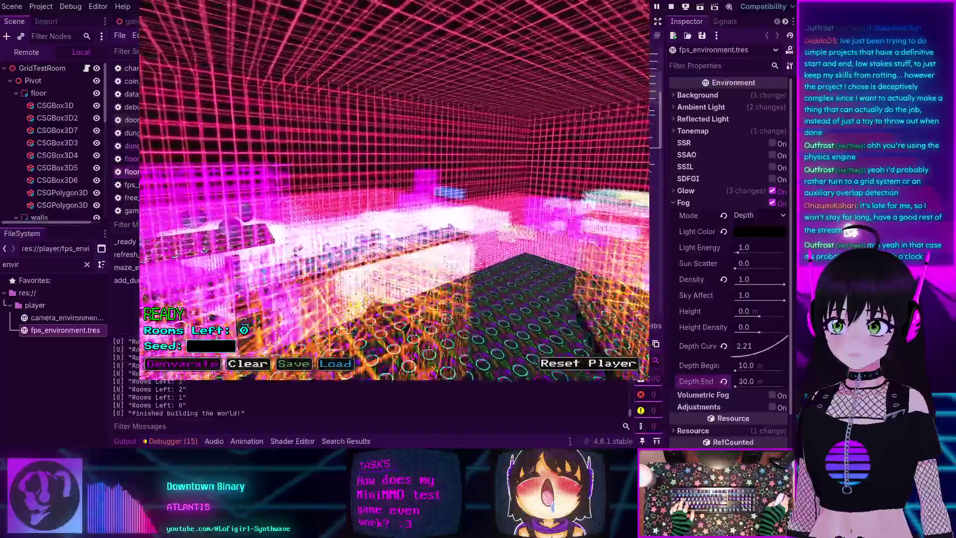
key("w")
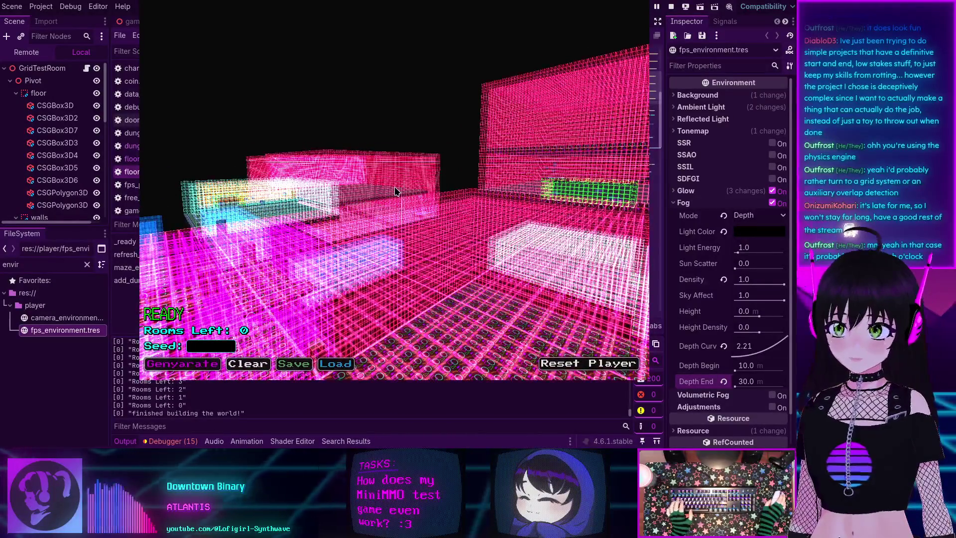
left_click(395, 191)
key("w")
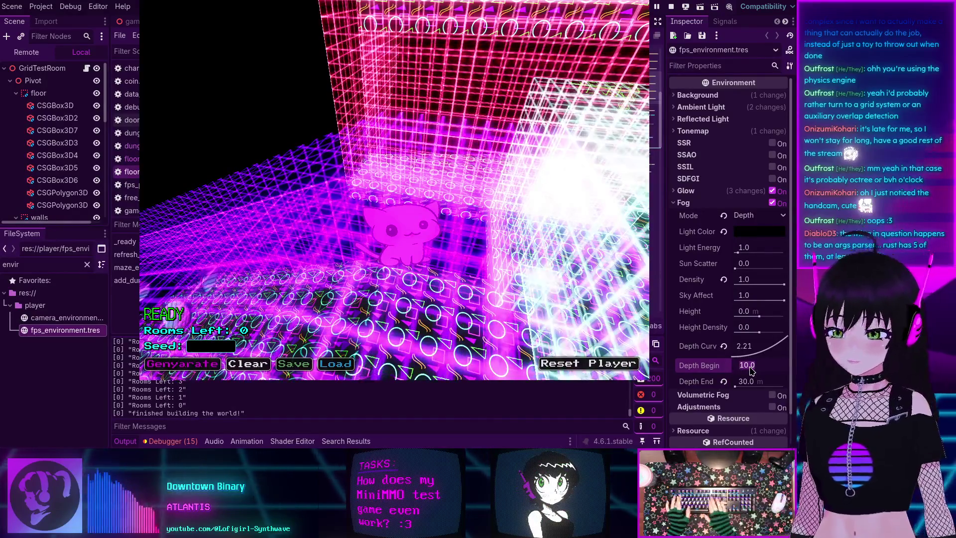
Set fog Depth Begin to 20, then look around the fogged walls in the running game.
type("20")
key("Return")
mouse_move(438, 234)
left_mouse_down()
mouse_move(377, 192)
mouse_move(675, 10)
left_mouse_up()
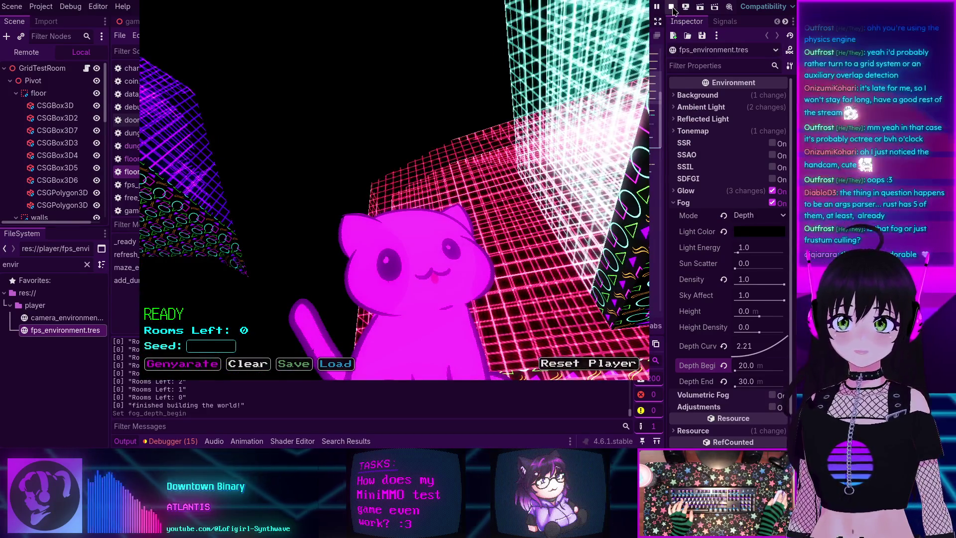
mouse_move(498, 75)
left_mouse_down()
mouse_move(446, 106)
mouse_move(428, 150)
left_mouse_up()
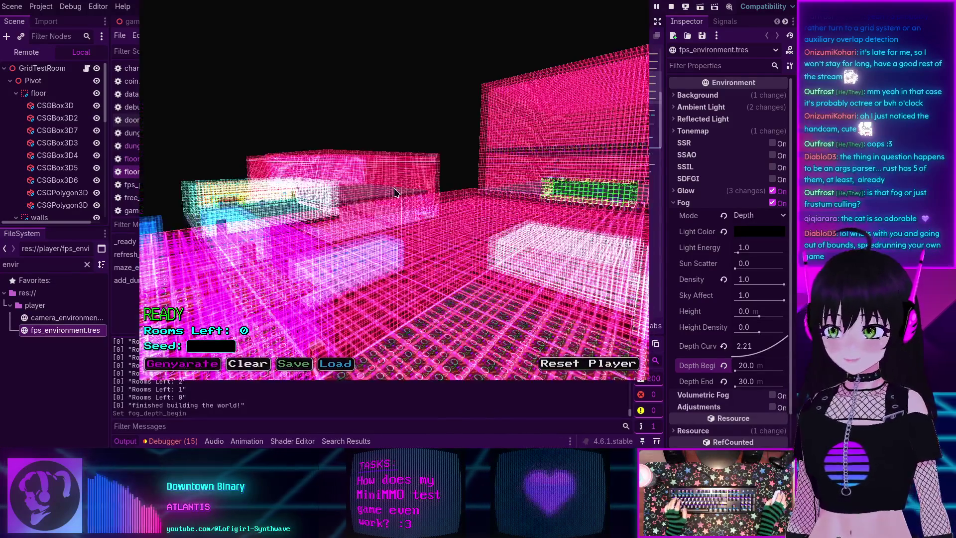
mouse_move(536, 65)
left_mouse_down()
mouse_move(451, 179)
mouse_move(471, 146)
left_mouse_up()
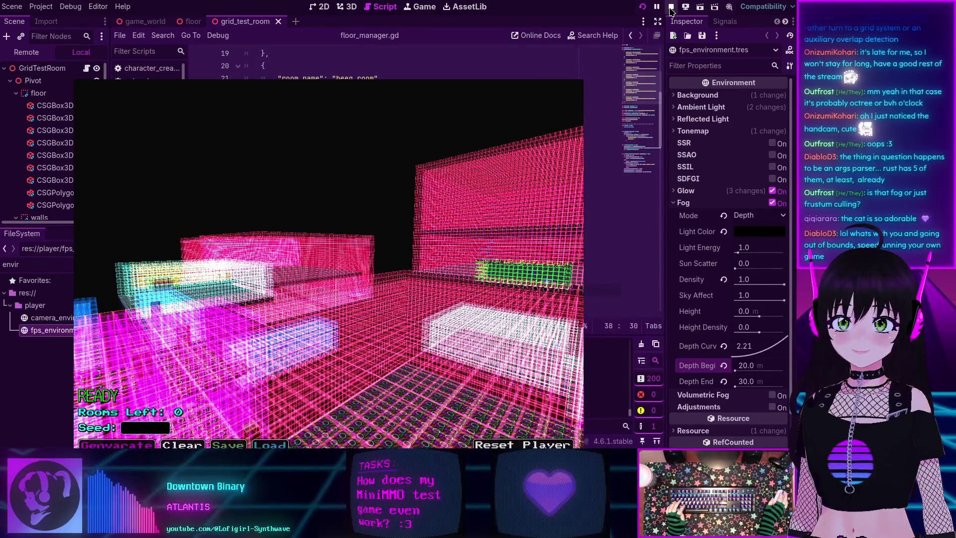
Close the floating game window, keep the editor open, and relaunch the project.
left_click_drag(331, 207, 363, 159)
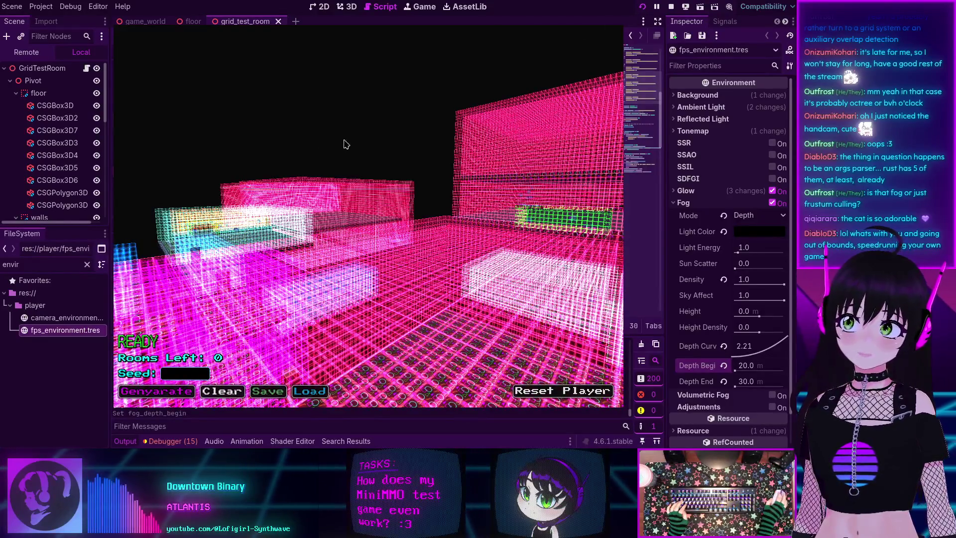
mouse_move(408, 160)
left_mouse_down()
mouse_move(498, 164)
mouse_move(477, 201)
left_mouse_up()
key("alt+F4")
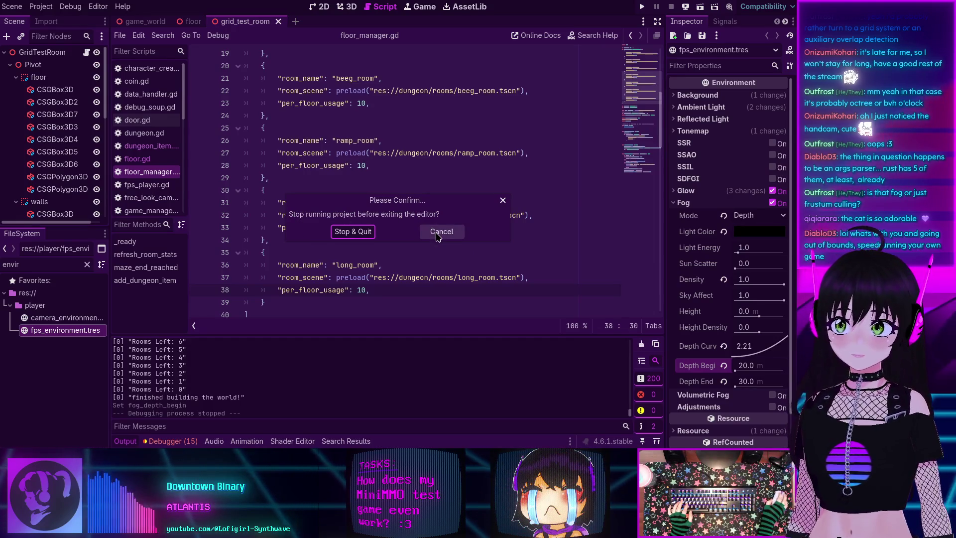
left_click(438, 236)
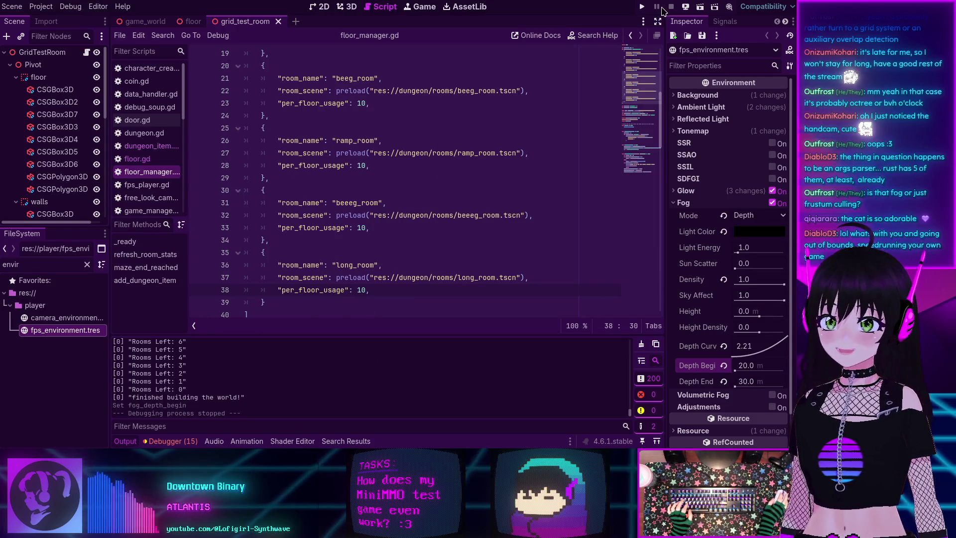
left_click(642, 9)
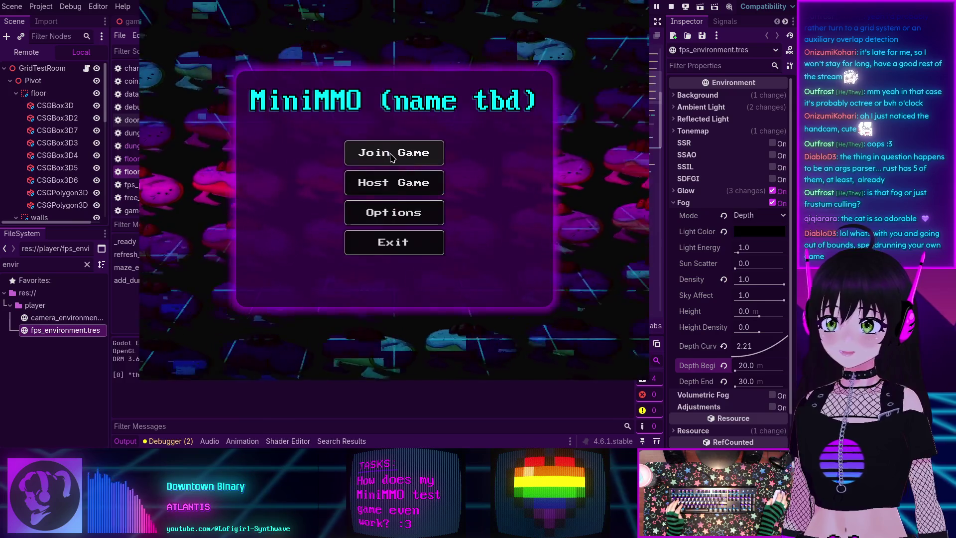
Join Game to reach Character Creation, then stop the game with F8.
left_click(393, 150)
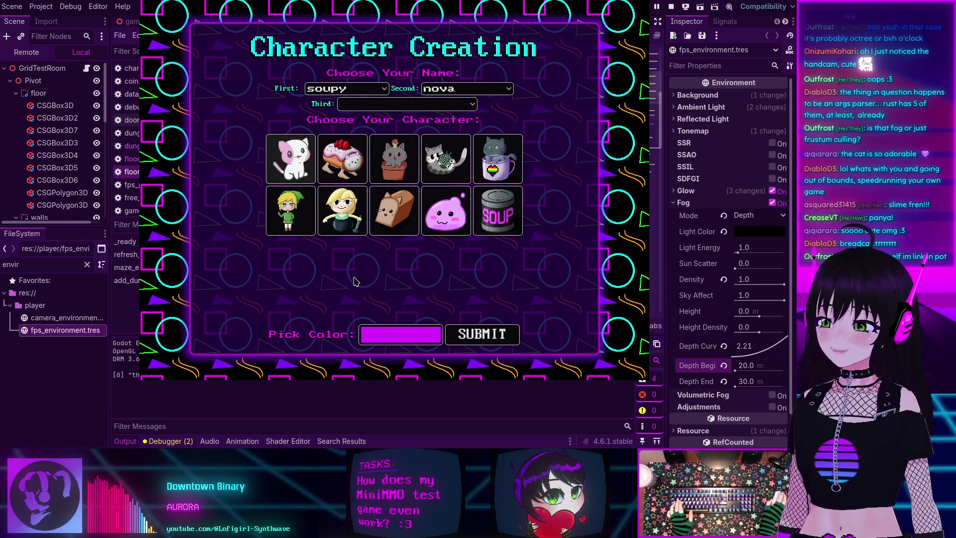
key("F8")
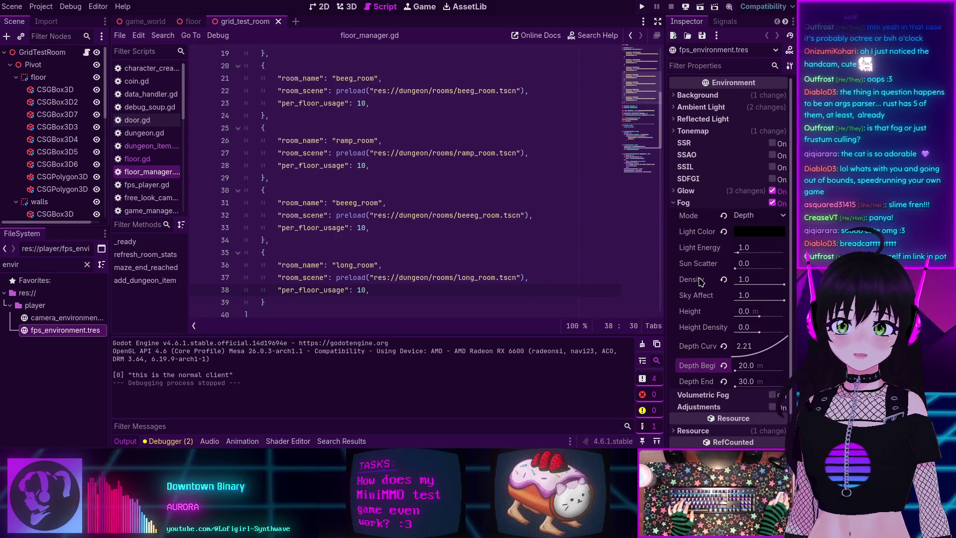
Switch the editor to the 3D workspace showing grid_test_room.
mouse_move(700, 282)
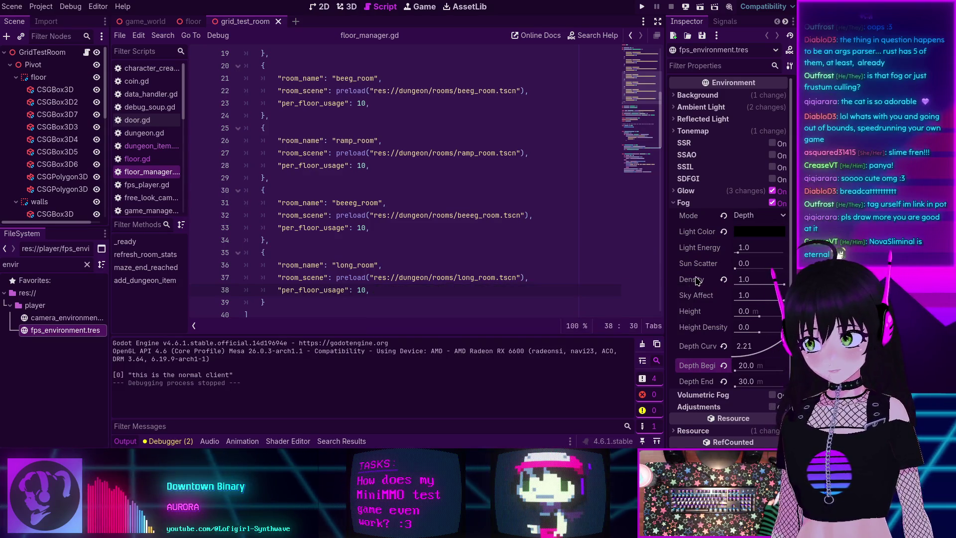
left_click(347, 7)
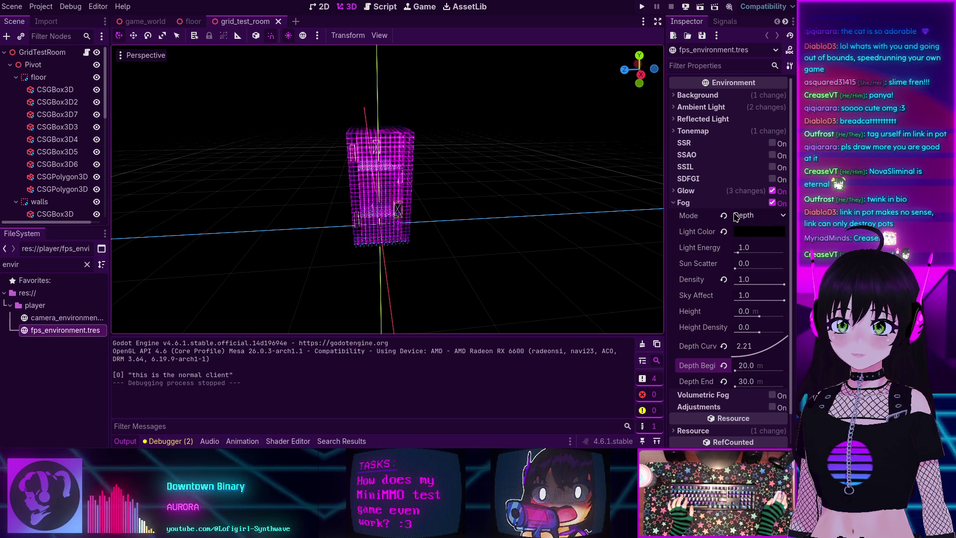
Set the fog Density to 0.01.
left_click(745, 279)
type("0.01")
key("Return")
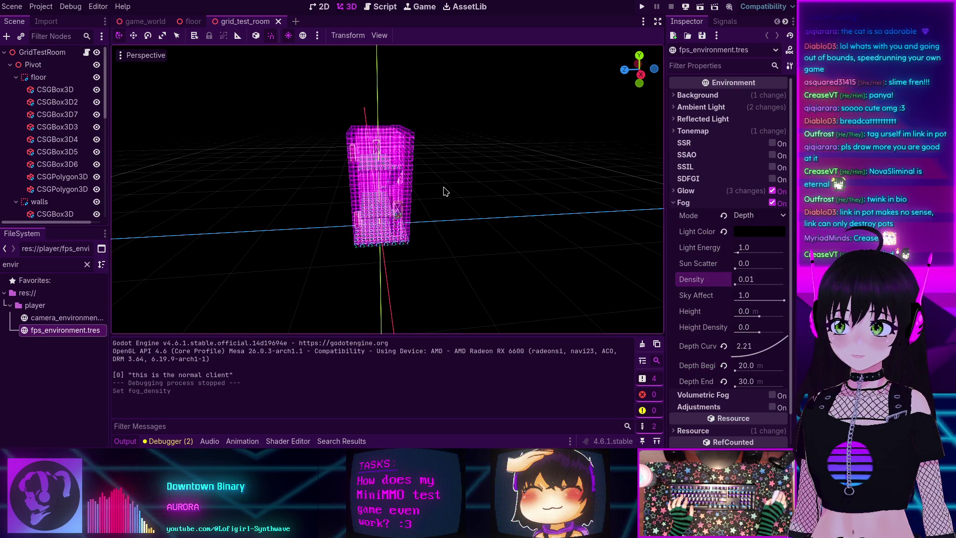
Revert the fog Depth Curve to its default 1.00.
scroll(444, 192, "down", 5)
scroll(444, 192, "up", 6)
scroll(444, 192, "down", 3)
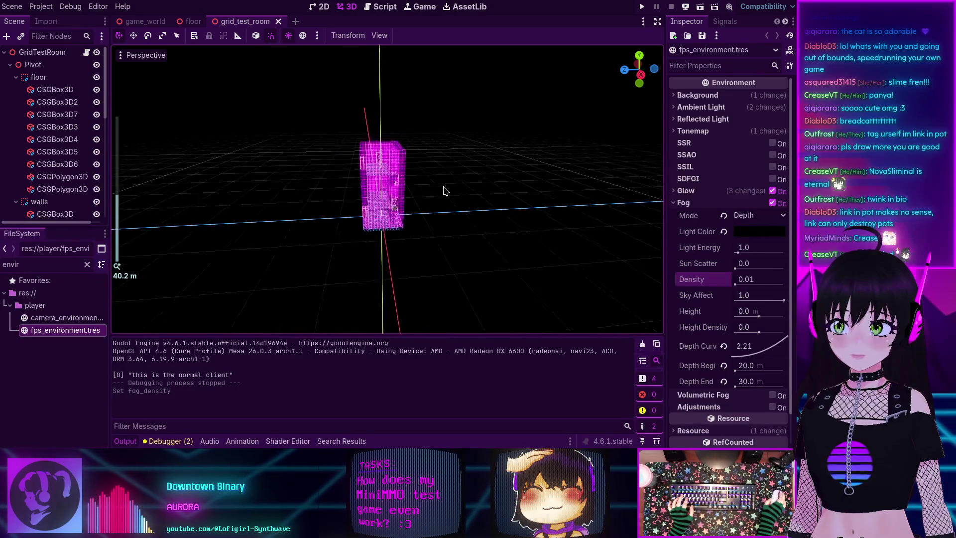
scroll(444, 190, "down", 3)
scroll(444, 190, "up", 8)
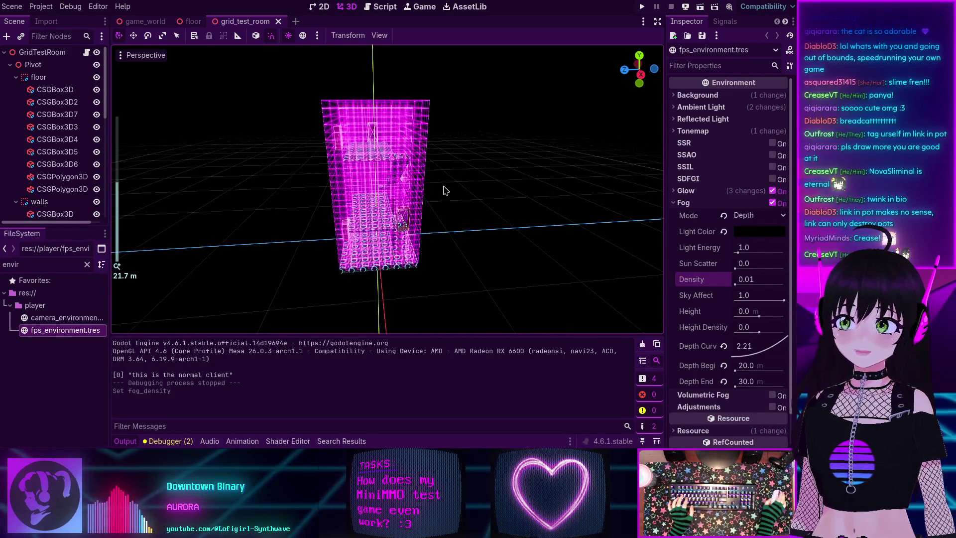
scroll(444, 191, "up", 2)
scroll(445, 190, "down", 7)
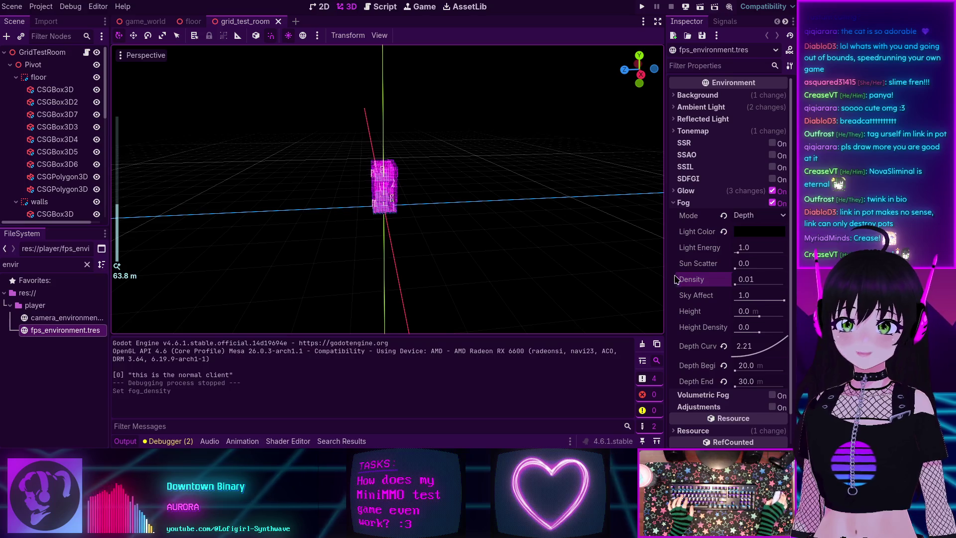
left_click(724, 345)
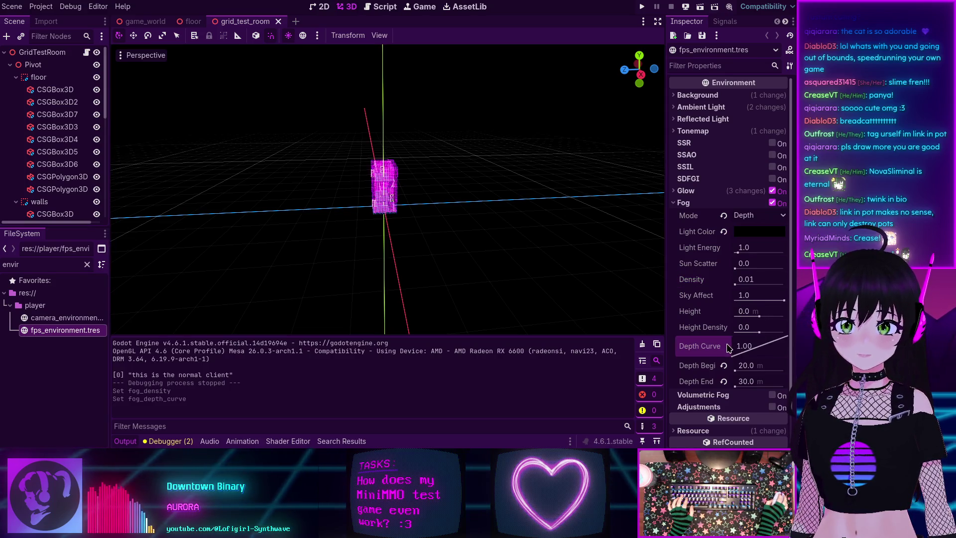
scroll(422, 189, "up", 6)
scroll(423, 189, "down", 10)
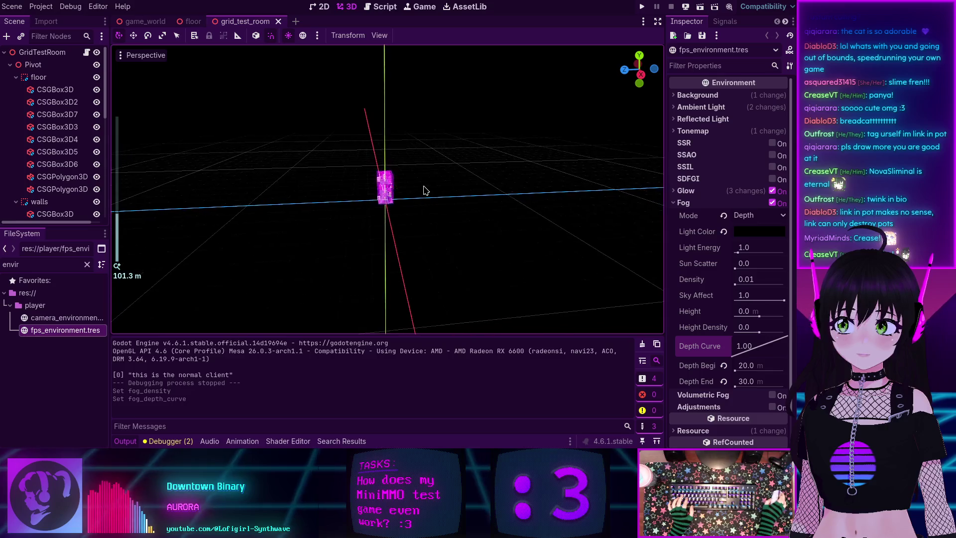
scroll(428, 190, "up", 9)
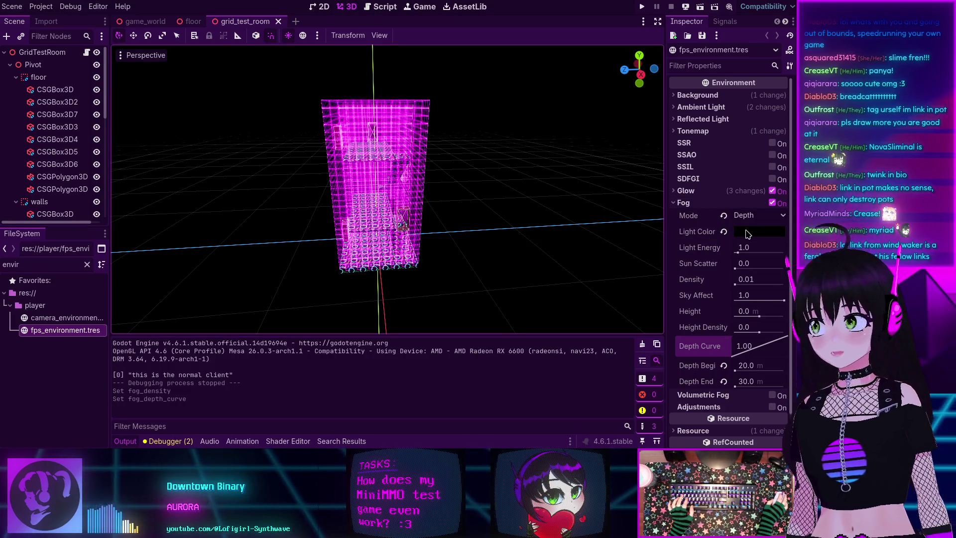
mouse_move(748, 234)
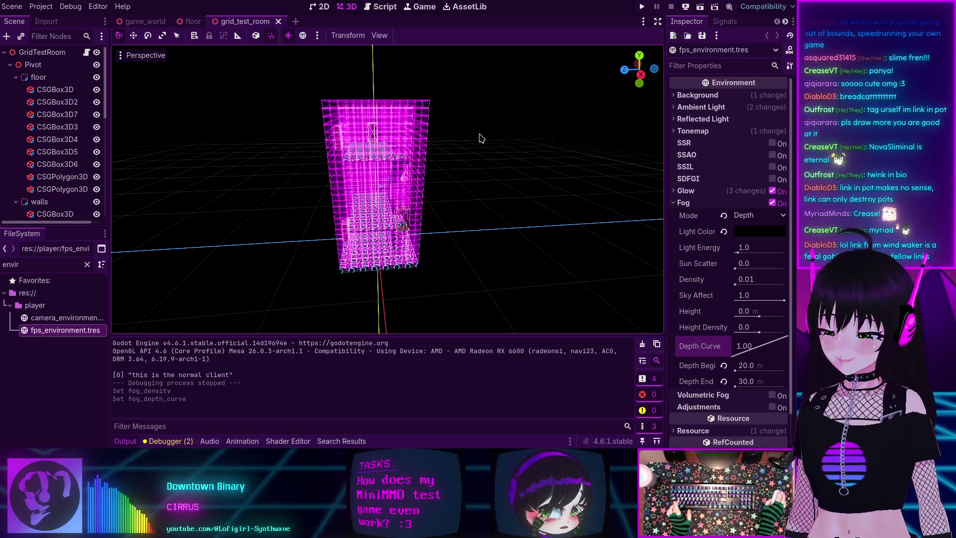
Run the project, create a white-coloured character, submit it, and join the dungeon.
left_click(641, 7)
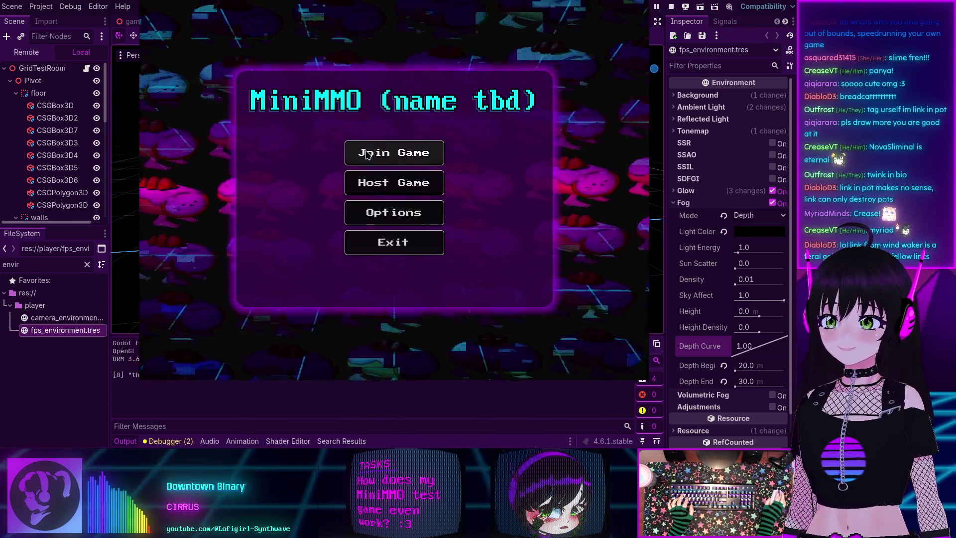
left_click(378, 152)
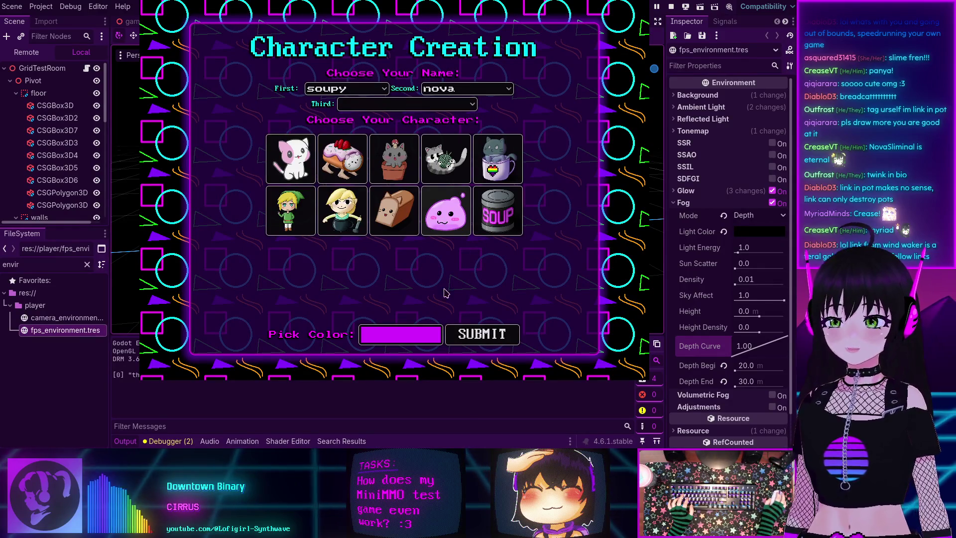
left_click(401, 334)
left_click_drag(348, 80, 280, 25)
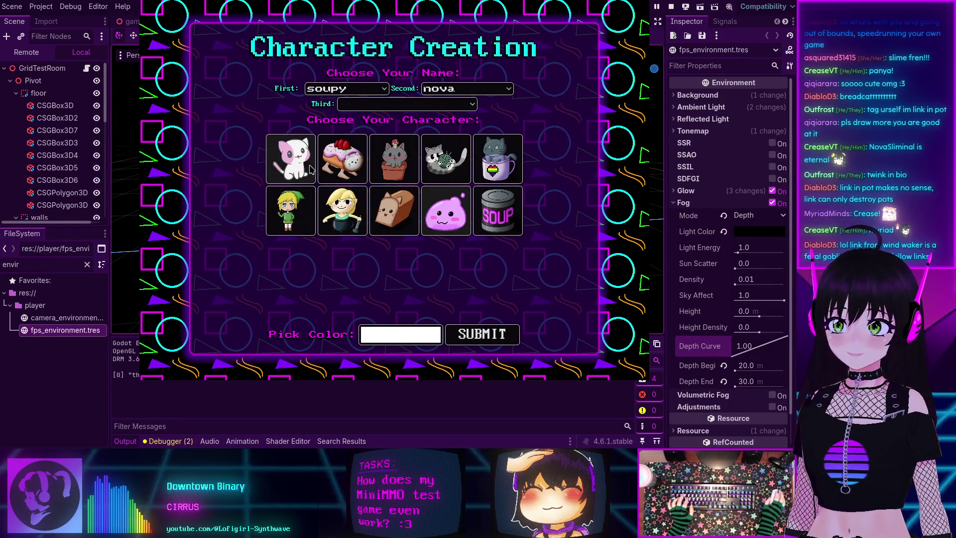
left_click(474, 336)
left_click(394, 224)
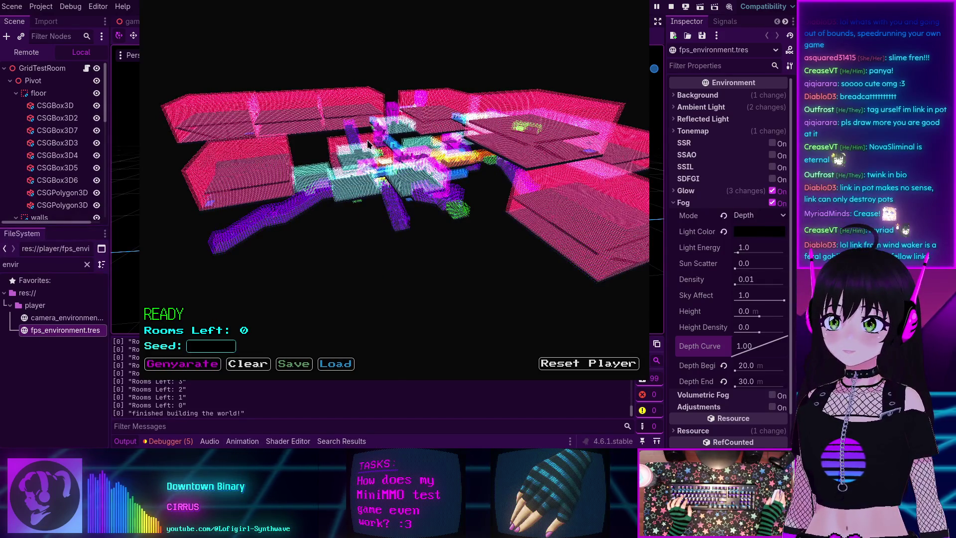
Walk the cat through the grid room, then switch to the overhead level view with Tab.
left_click(589, 363)
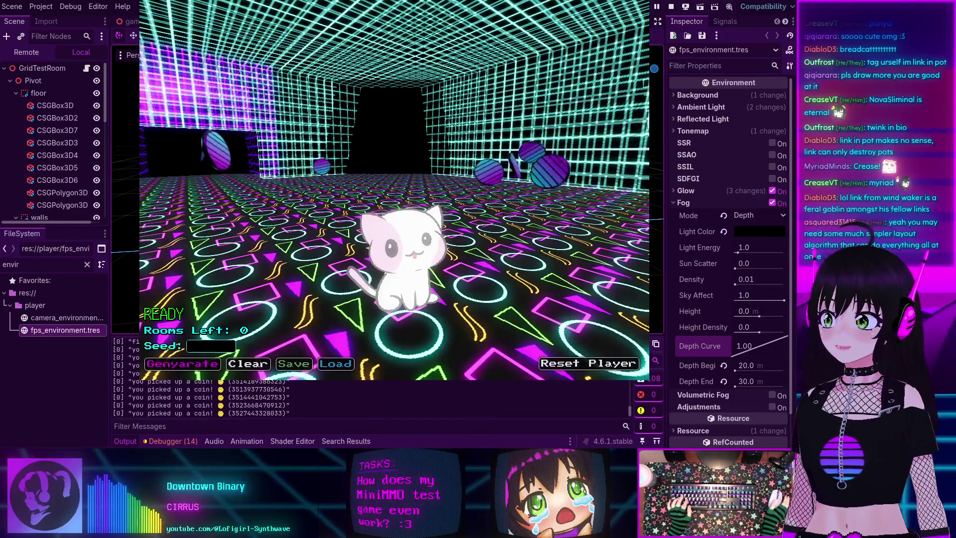
key("w")
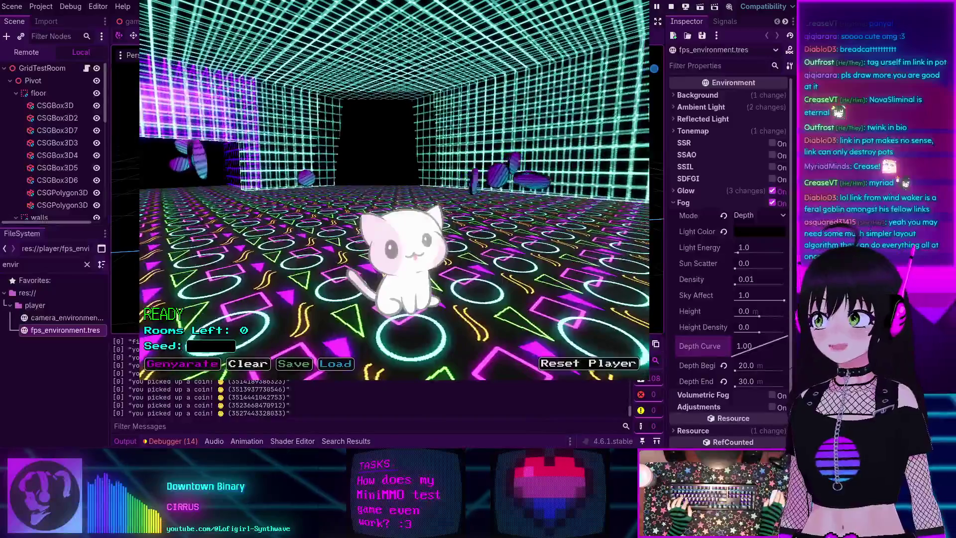
key("w")
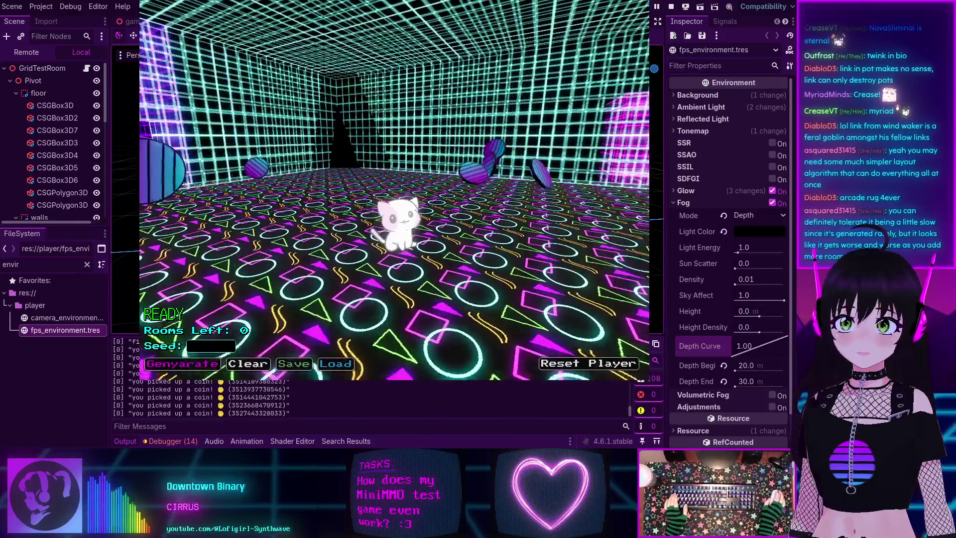
key("Tab")
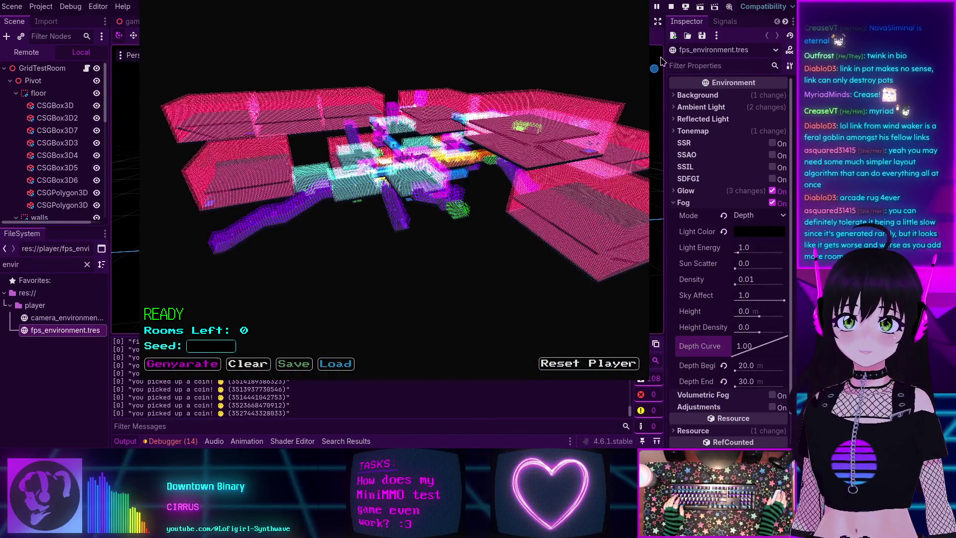
Stop the game and set fog Depth Begin to 1 m and Depth End to 50 m.
key("F8")
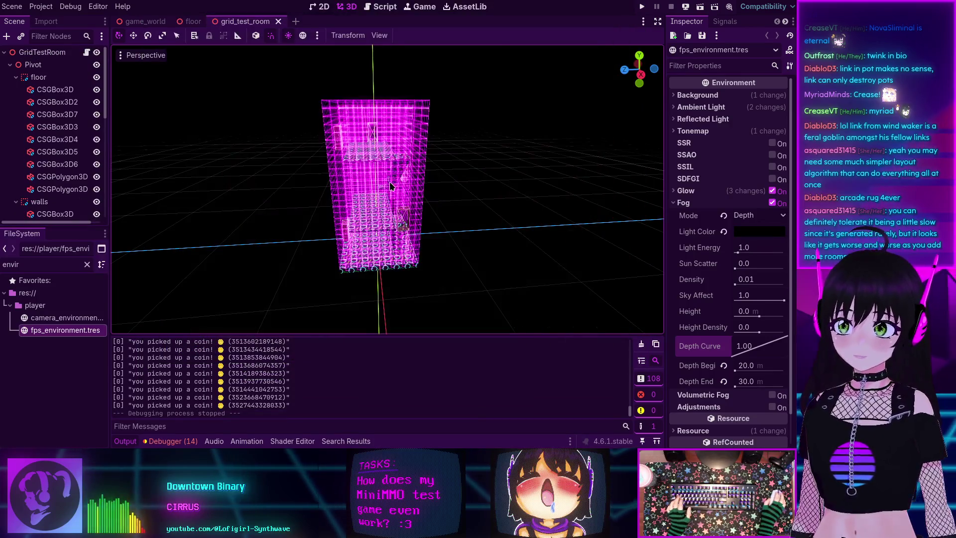
left_click(747, 367)
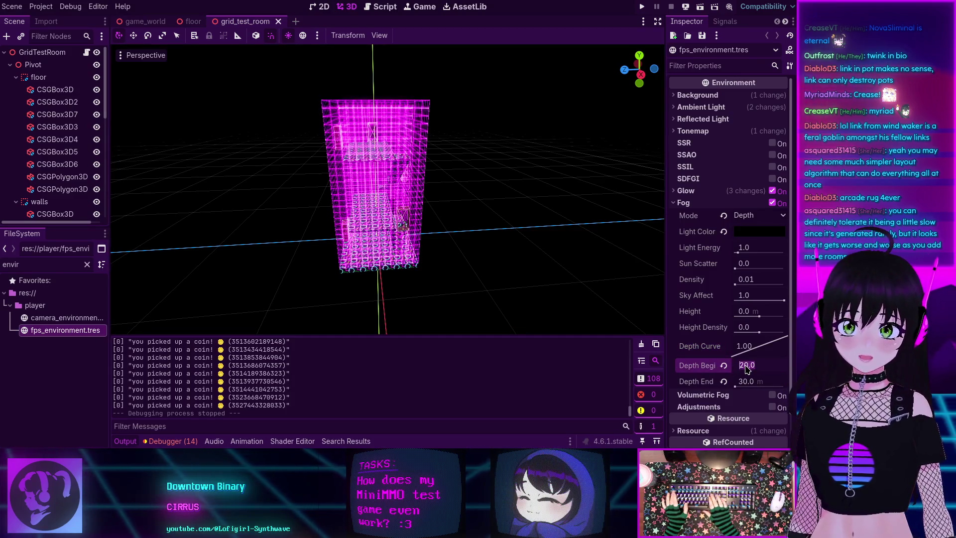
type("10")
key("Return")
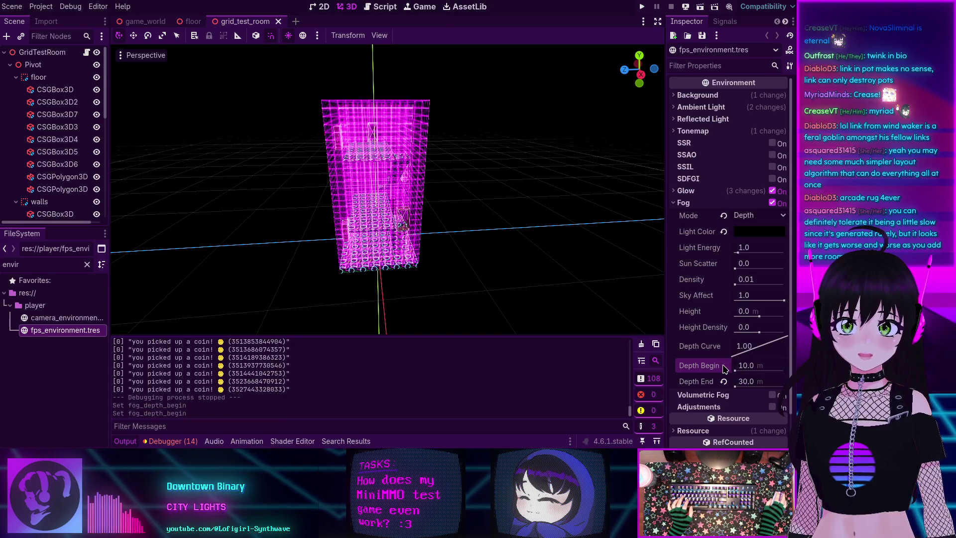
left_click(757, 365)
type("1")
key("Return")
type("50")
key("Return")
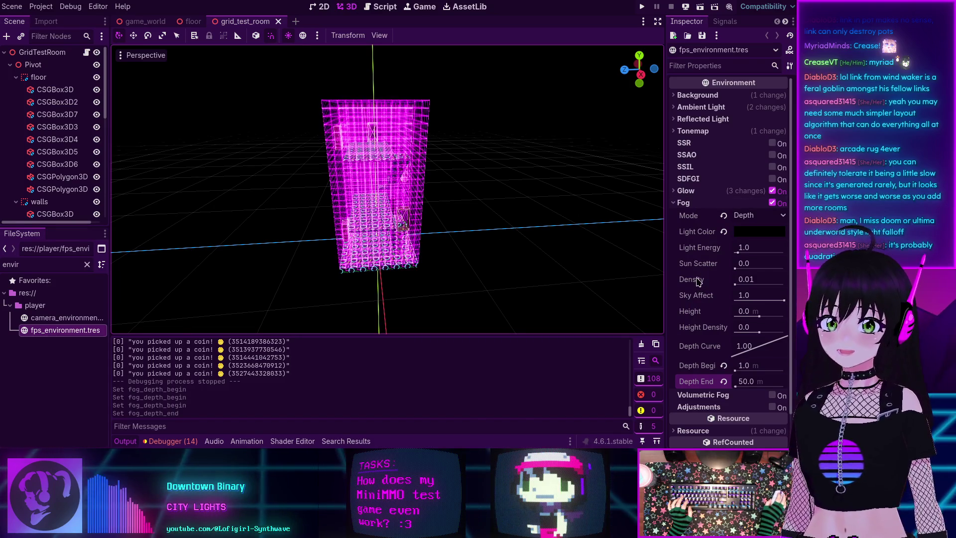
Check the fog Mode options and keep it on Depth.
mouse_move(690, 263)
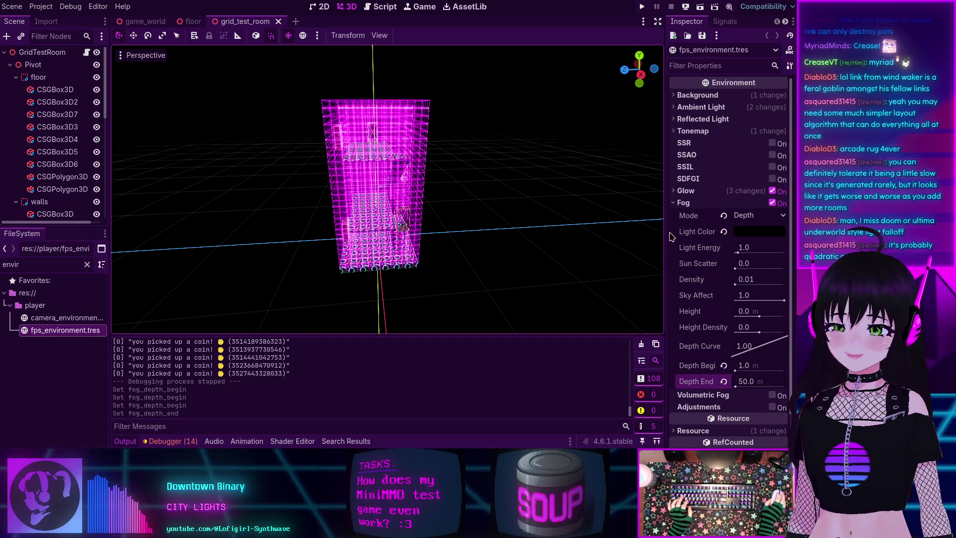
left_click(745, 218)
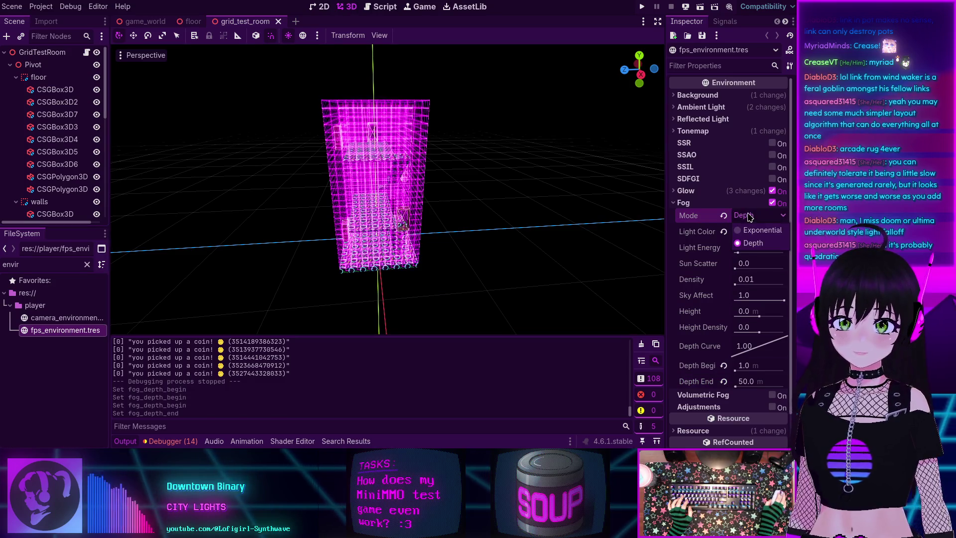
left_click(741, 224)
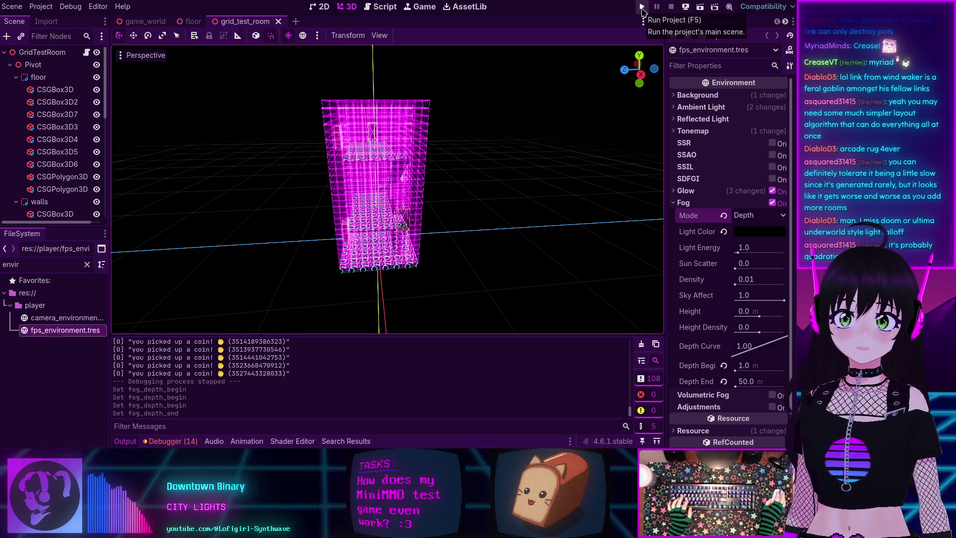
Relaunch the project and join through character creation into the dungeon.
left_click(641, 8)
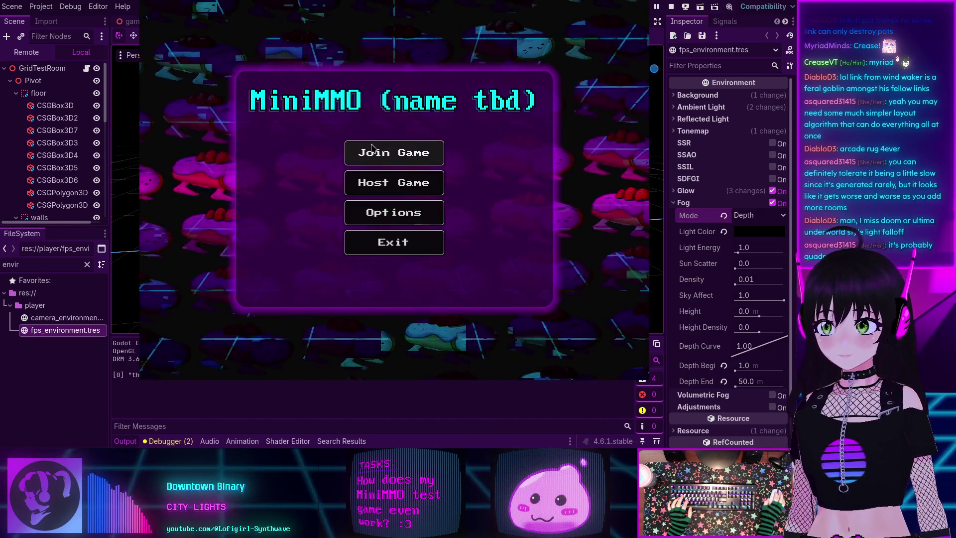
left_click(372, 148)
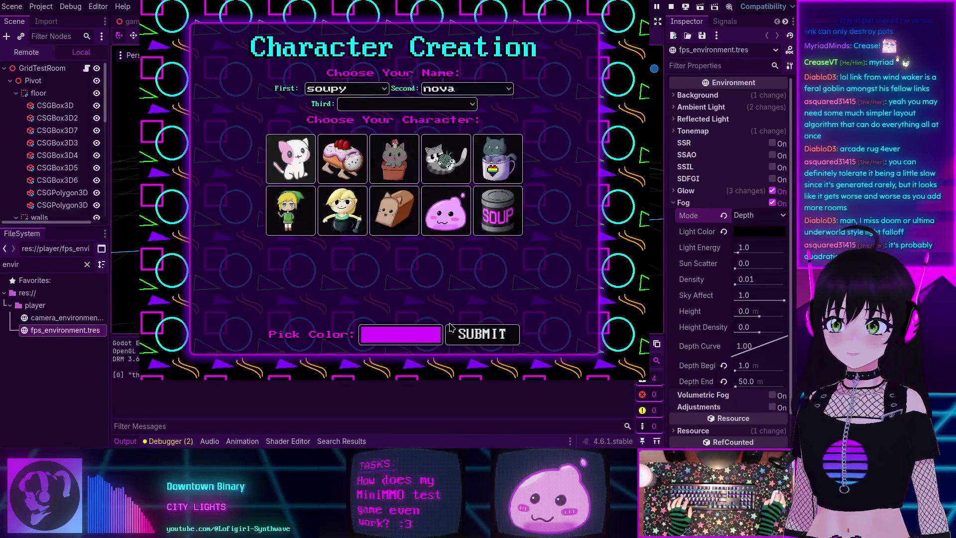
left_click(478, 332)
left_click(413, 219)
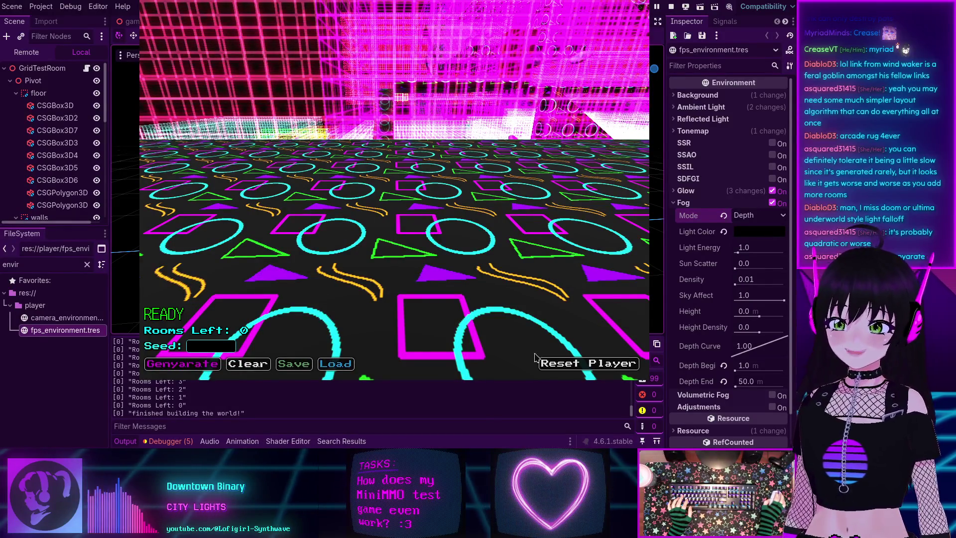
Switch to the cat's third-person view, walk down the room, then float the game window.
left_click(475, 245)
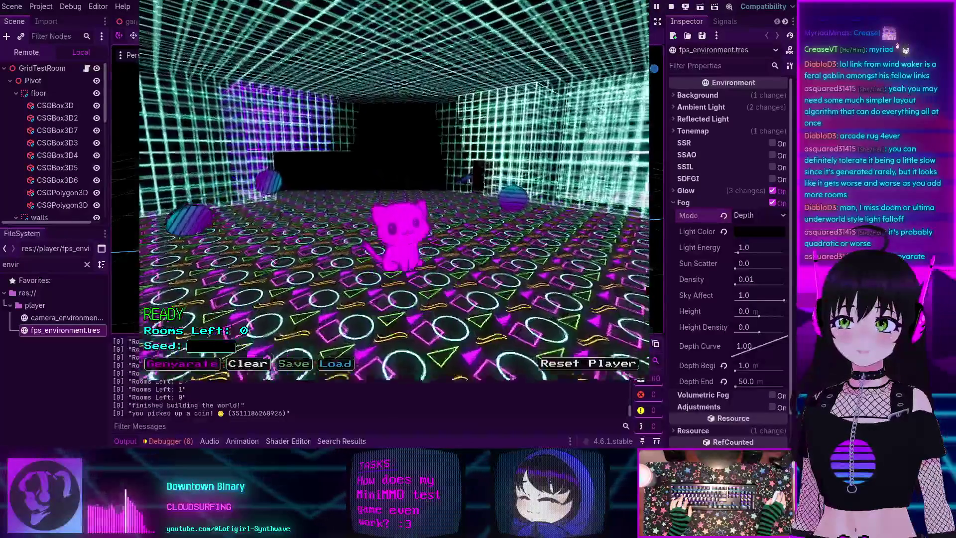
key("w")
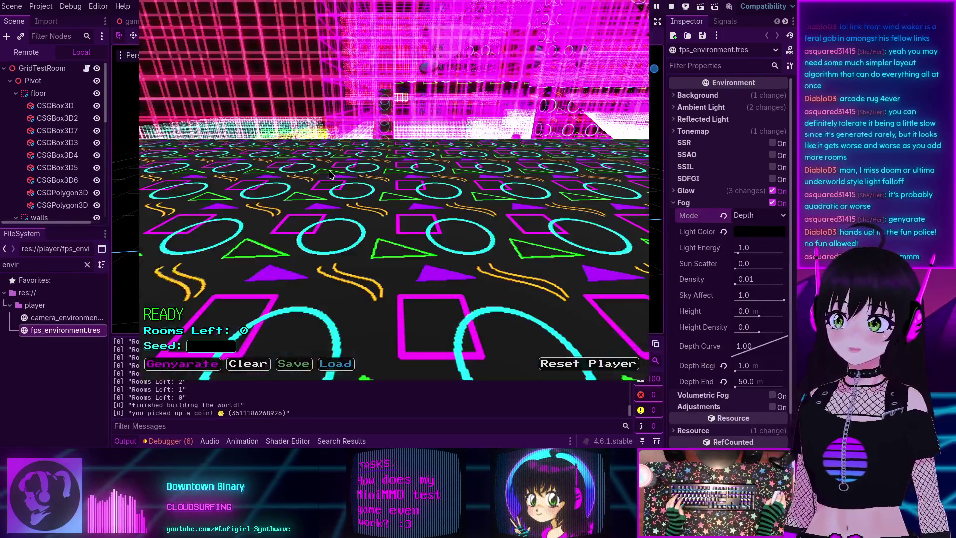
key("Escape")
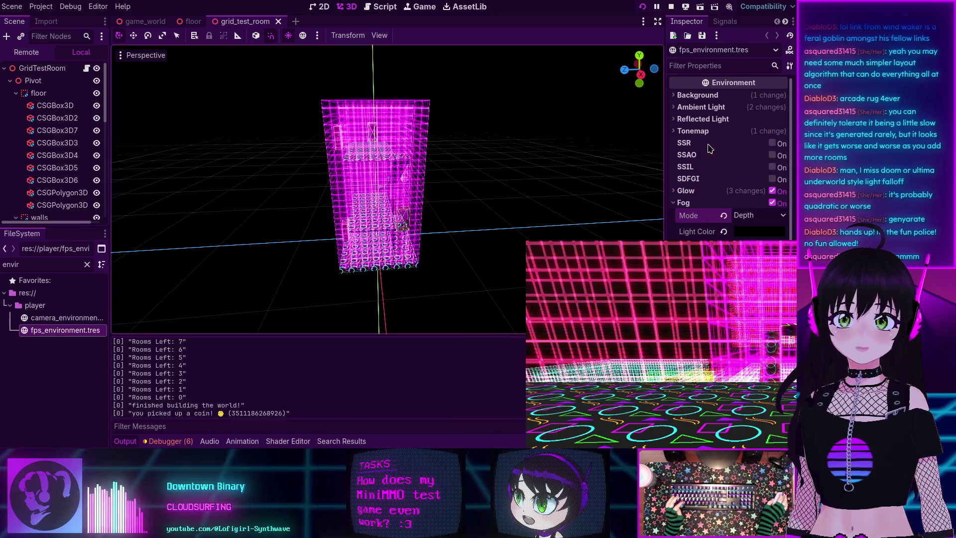
Switch the Scene dock to the running game's Remote scene tree.
mouse_move(699, 144)
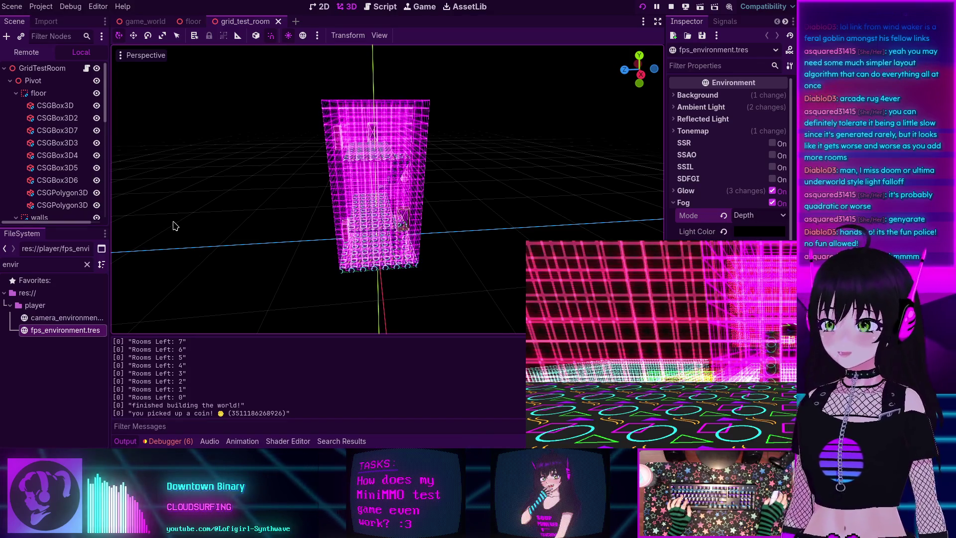
left_click(27, 52)
scroll(8, 158, "up", 2)
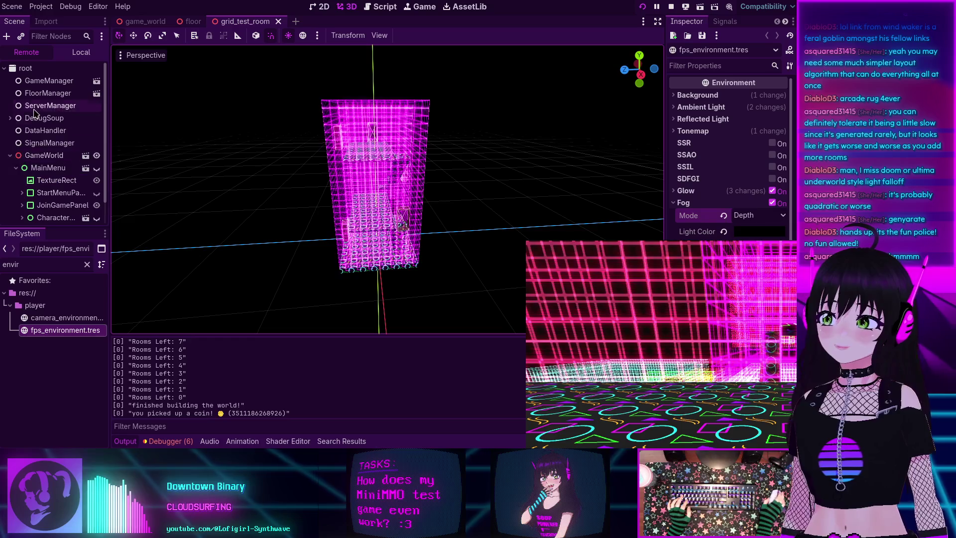
scroll(8, 132, "down", 2)
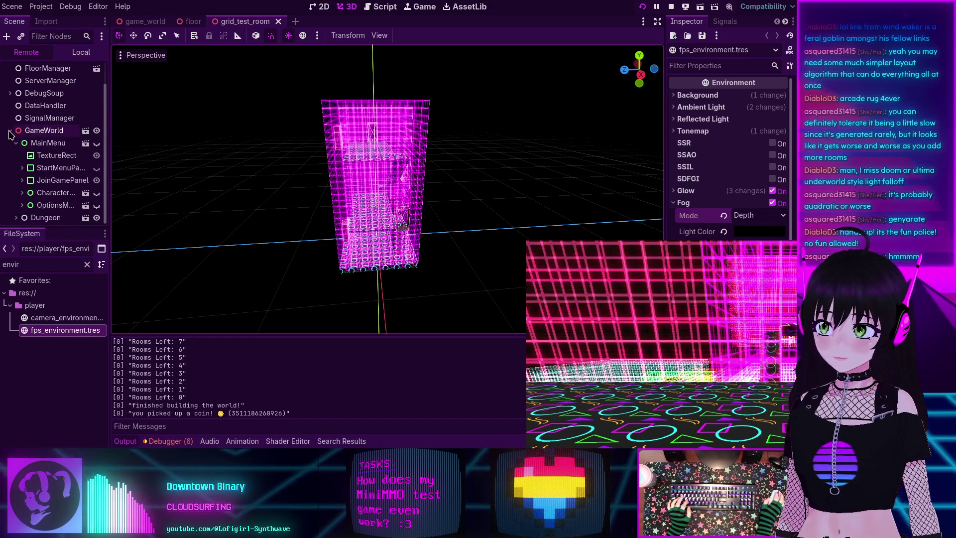
scroll(8, 152, "up", 2)
scroll(9, 169, "down", 2)
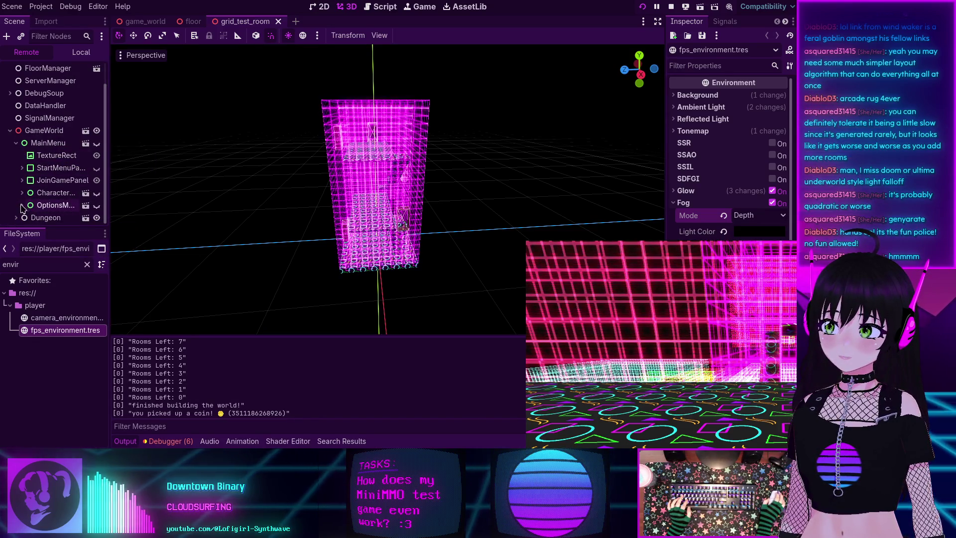
scroll(23, 208, "down", 2)
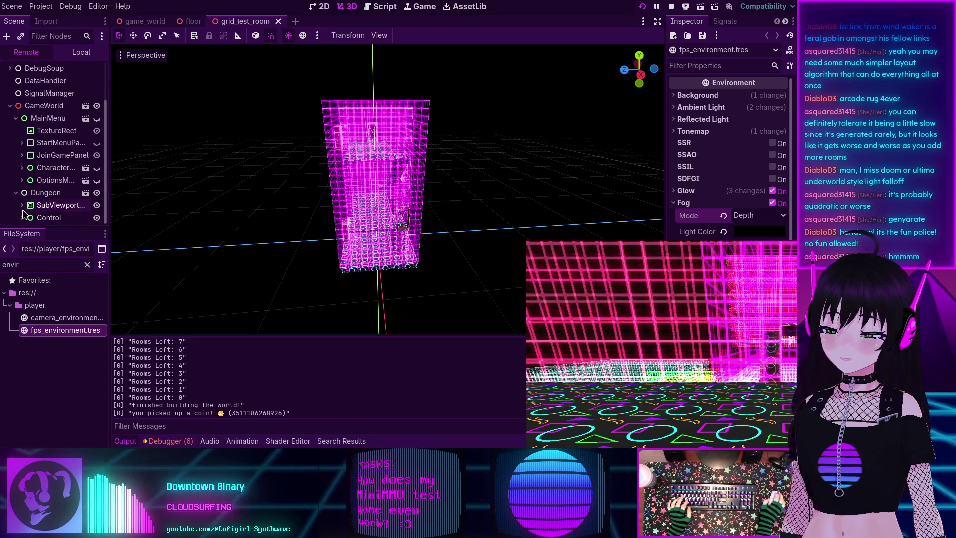
scroll(22, 148, "up", 4)
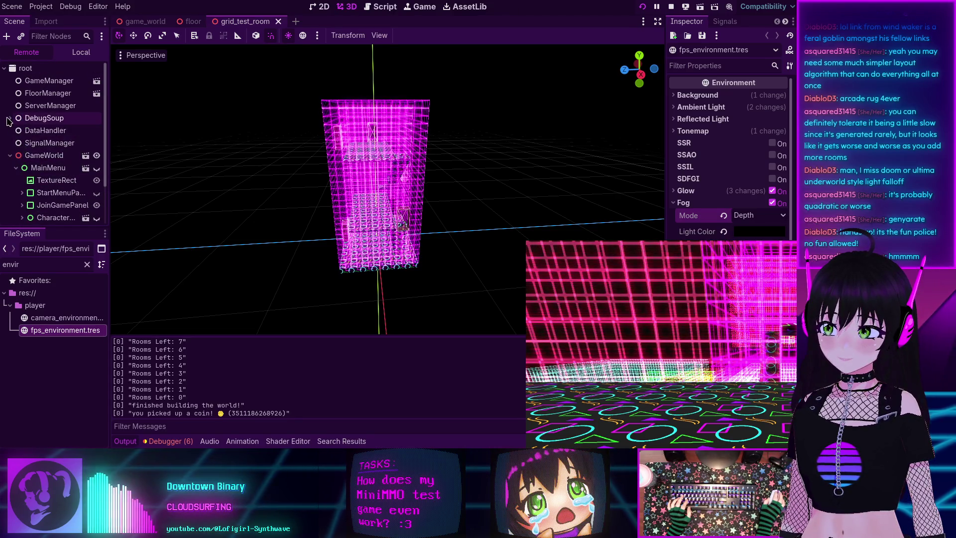
scroll(52, 127, "down", 4)
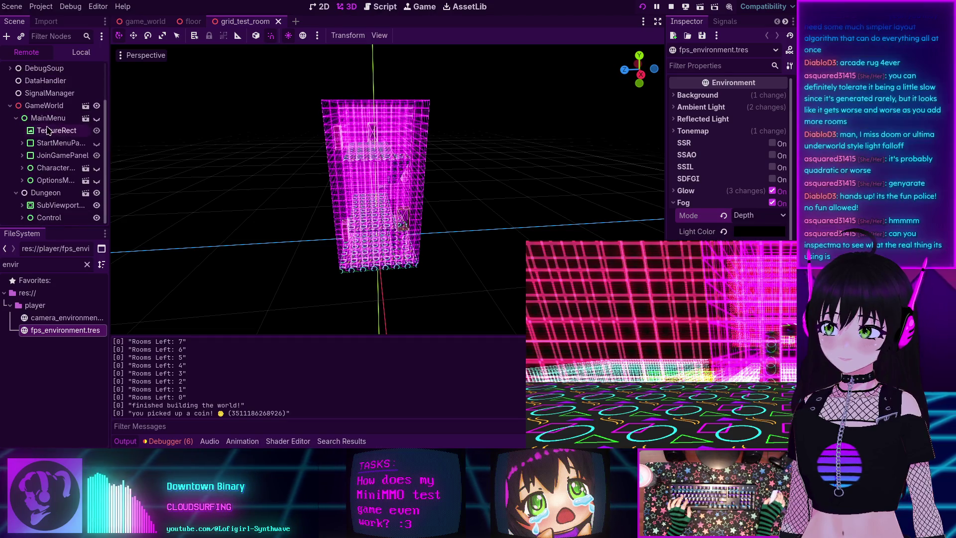
Expand Dungeon > SubViewport > SubViewport and select the live WorldEnvironment node.
left_click(22, 205)
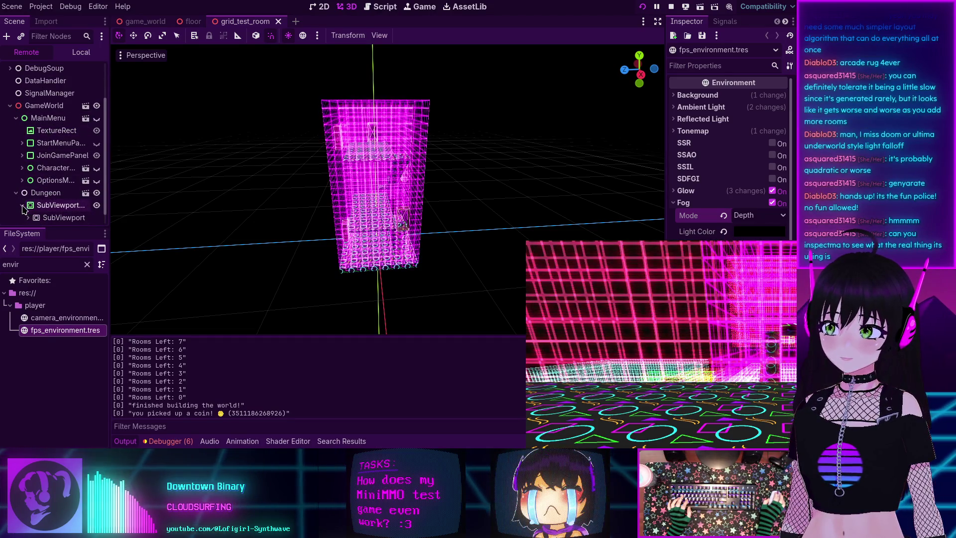
left_click(28, 218)
scroll(30, 208, "down", 6)
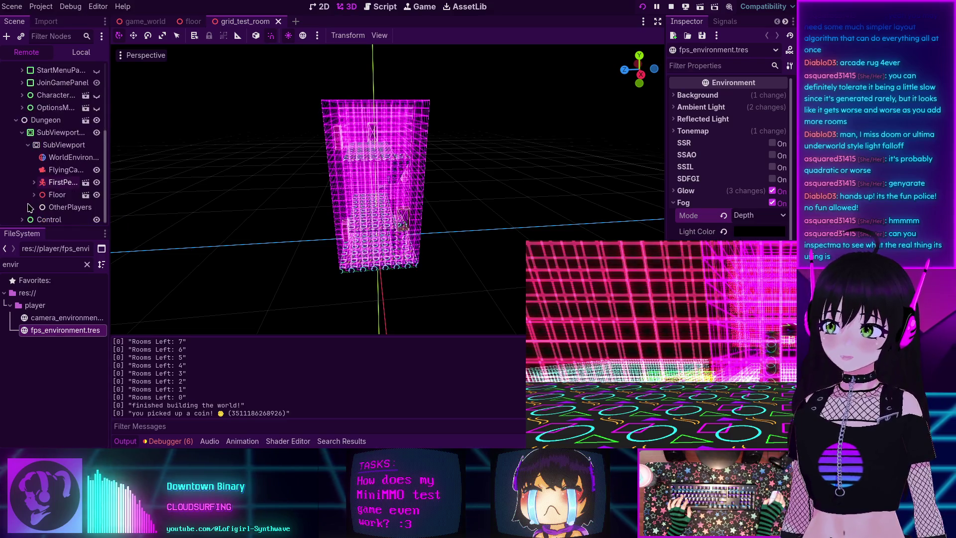
left_click(56, 161)
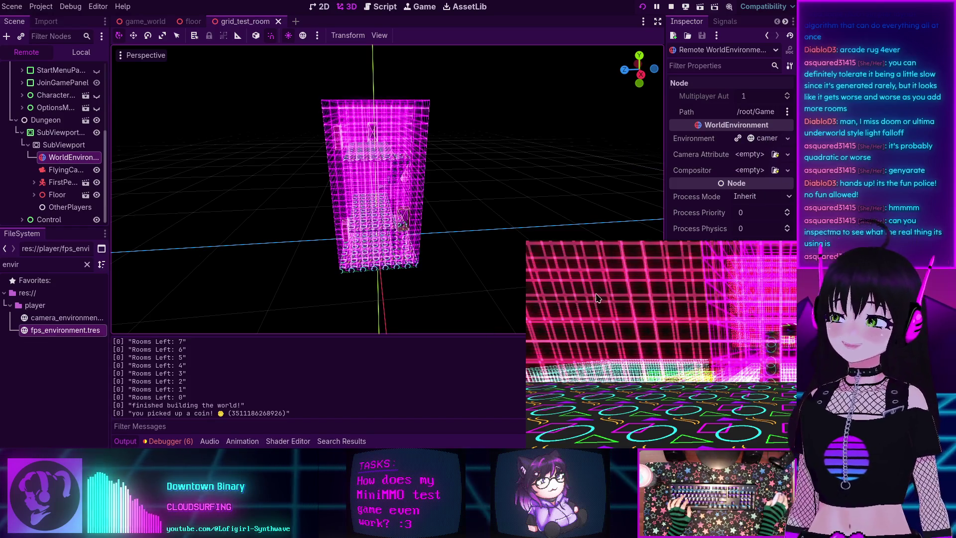
Stop the game with F8, relaunch the project, and go through Join Game and character creation.
key("F8")
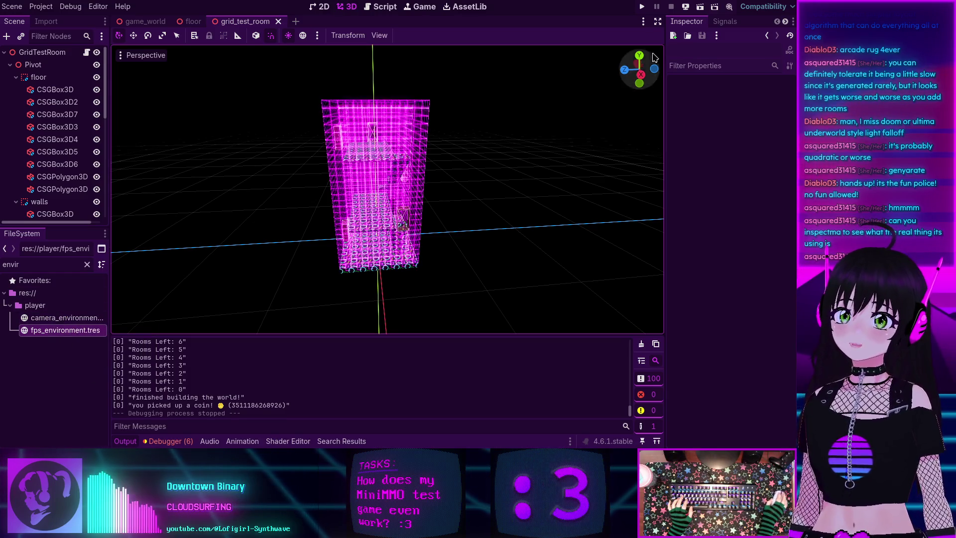
left_click(642, 7)
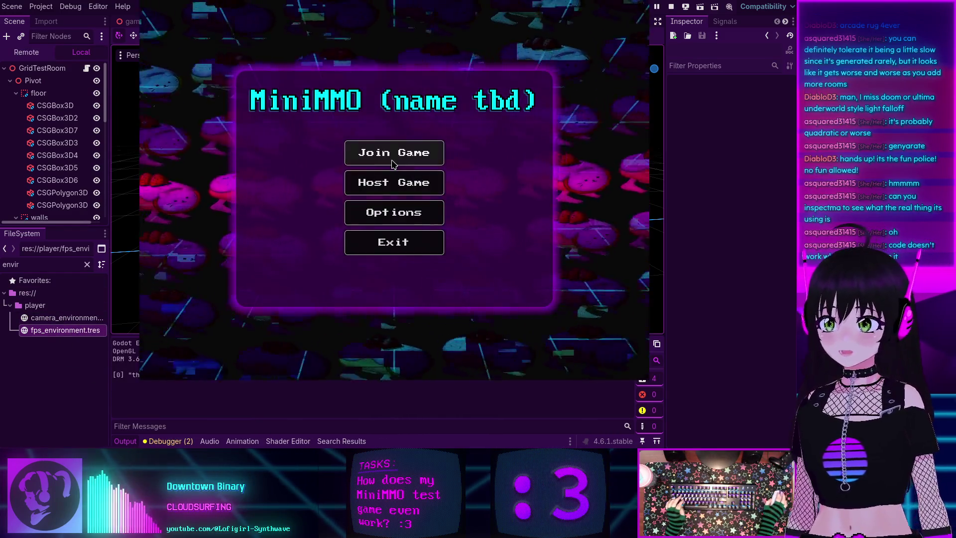
left_click(396, 151)
left_click(482, 334)
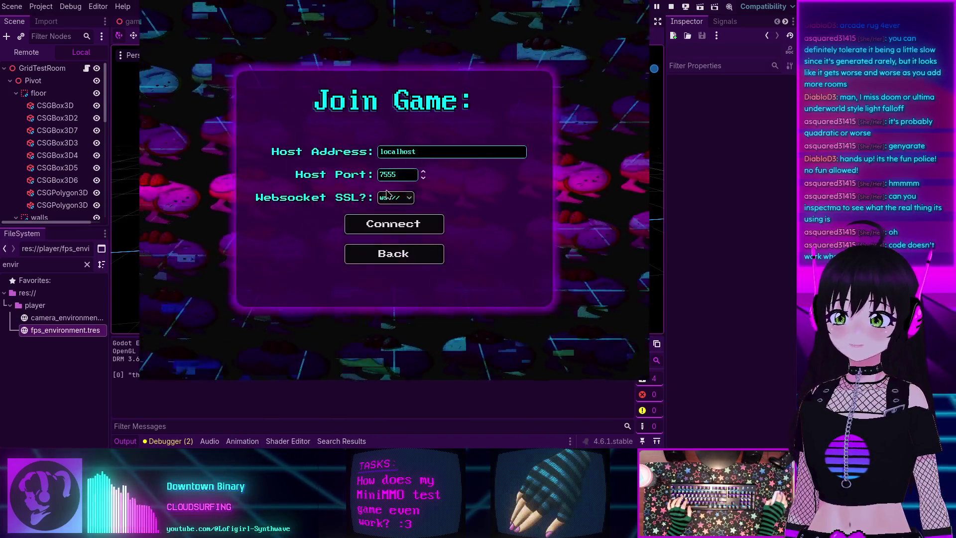
Connect to the local server, generate the neon dungeon rooms, and show the Remote scene tree.
left_click(390, 228)
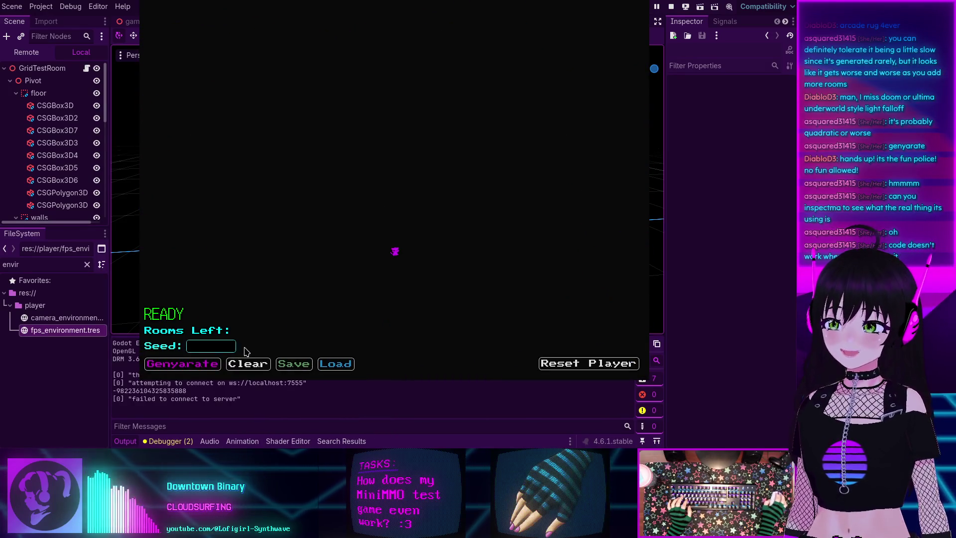
left_click(219, 364)
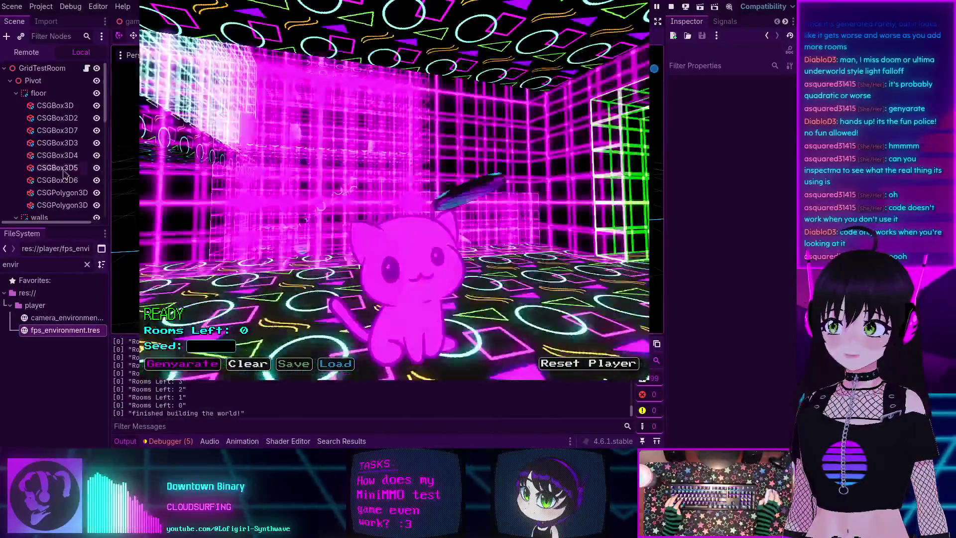
left_click(27, 53)
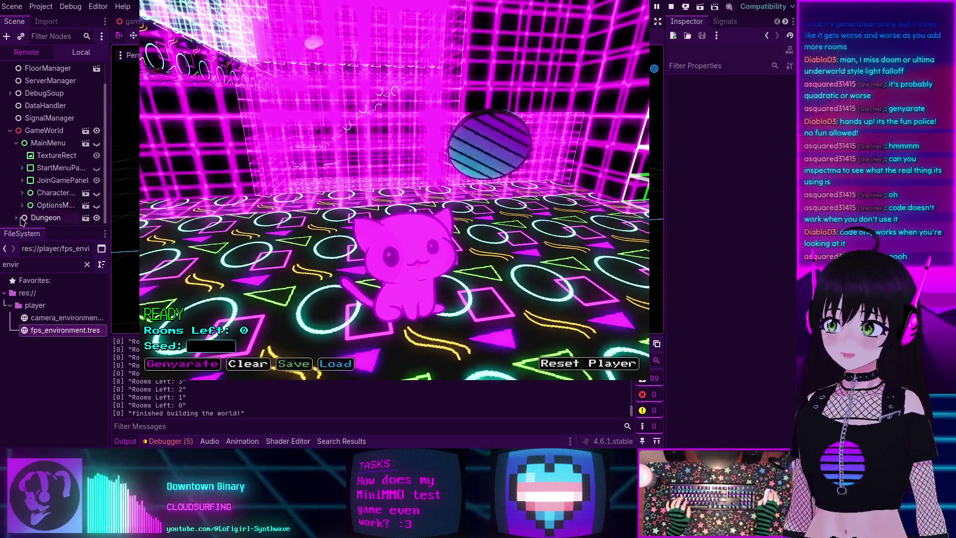
Check the live WorldEnvironment's depth fog (1.0–50.0), switch to the overhead camera, then stop the game.
left_click(19, 217)
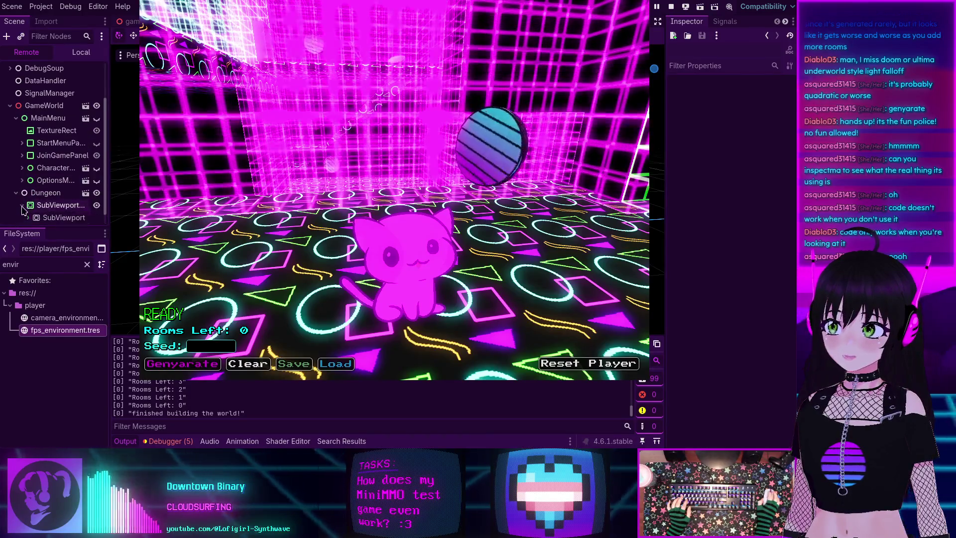
left_click(28, 218)
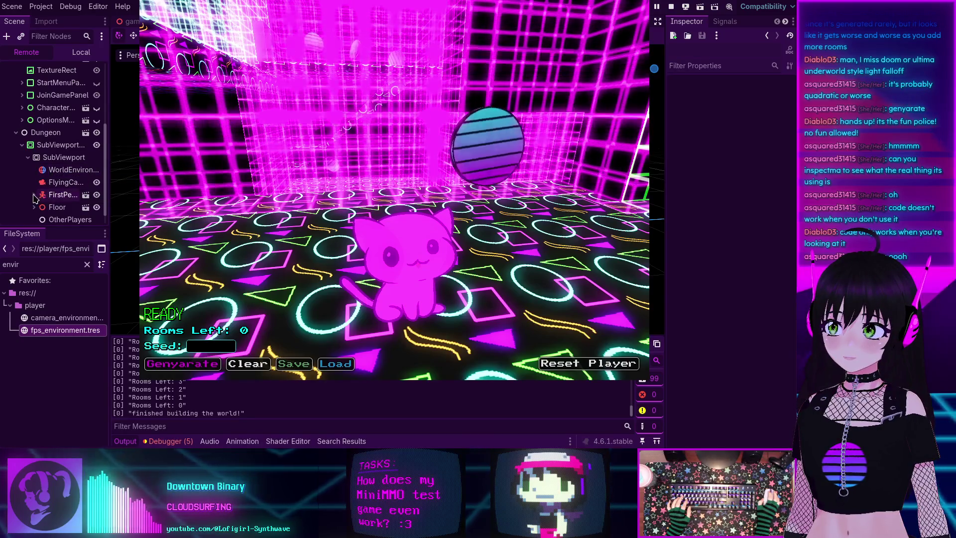
left_click(65, 170)
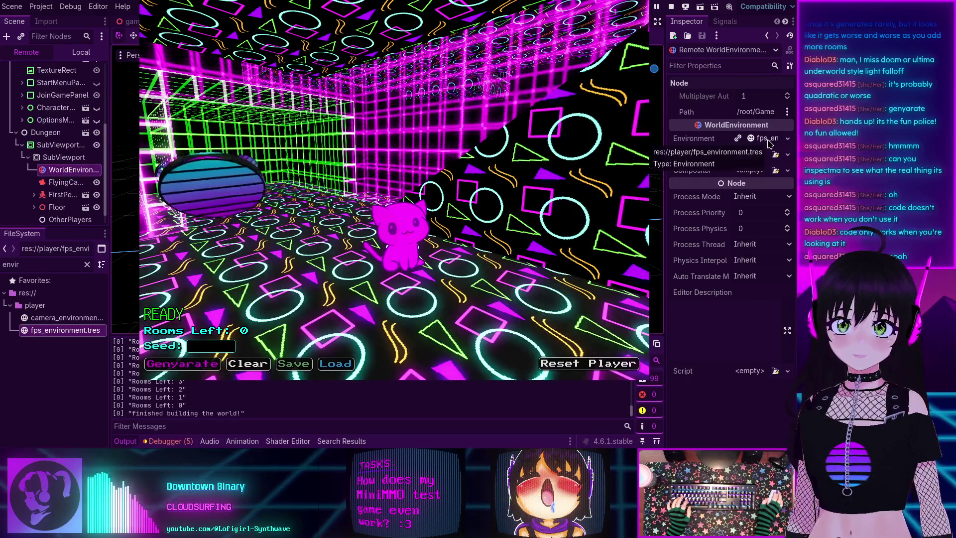
left_click(766, 138)
scroll(729, 164, "down", 10)
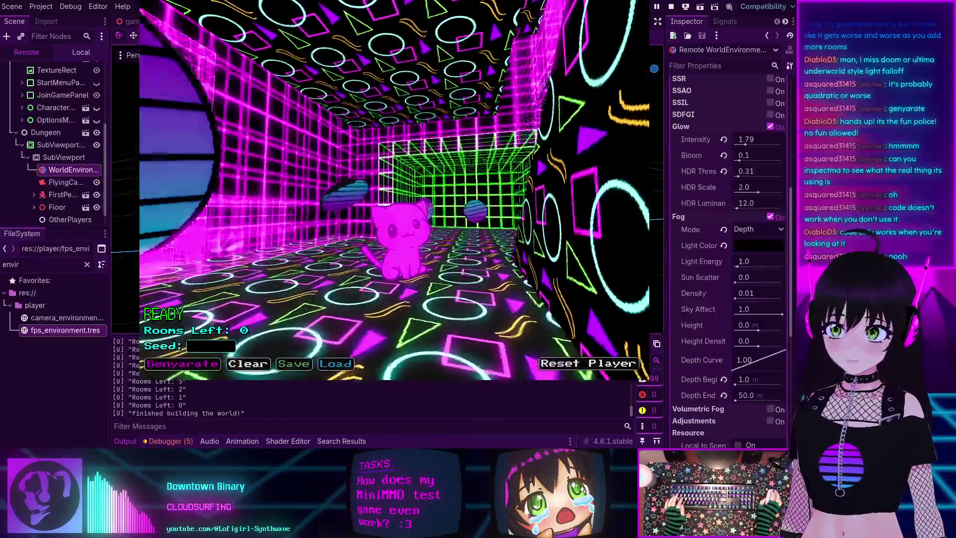
key("Tab")
key("F8")
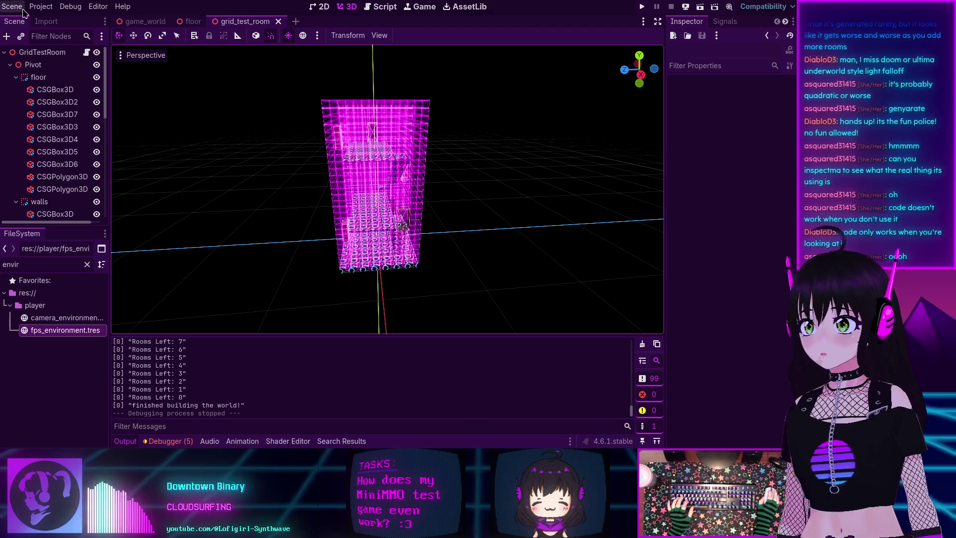
Quit to the Project List and open the Chill Vibes Game Jam 5 project.
left_click(40, 7)
left_click(92, 157)
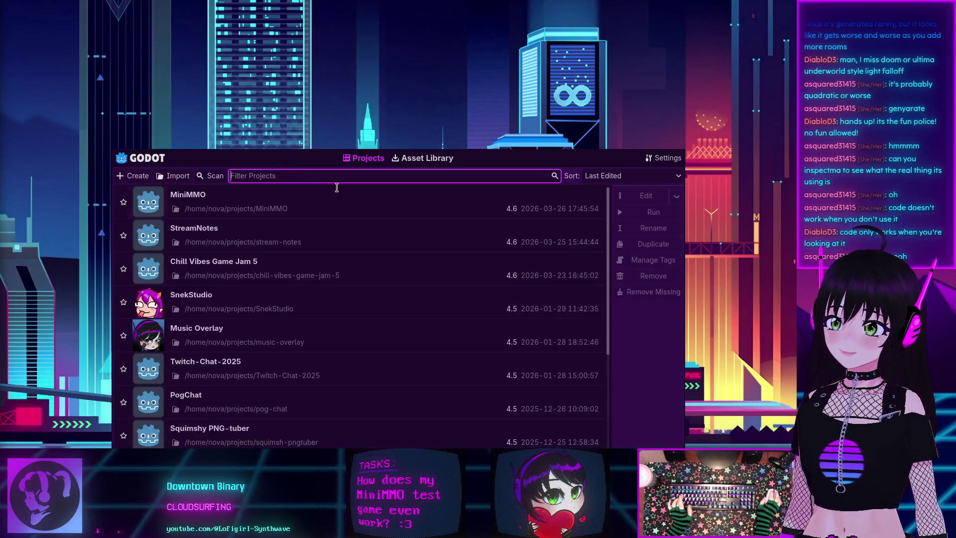
double_click(280, 263)
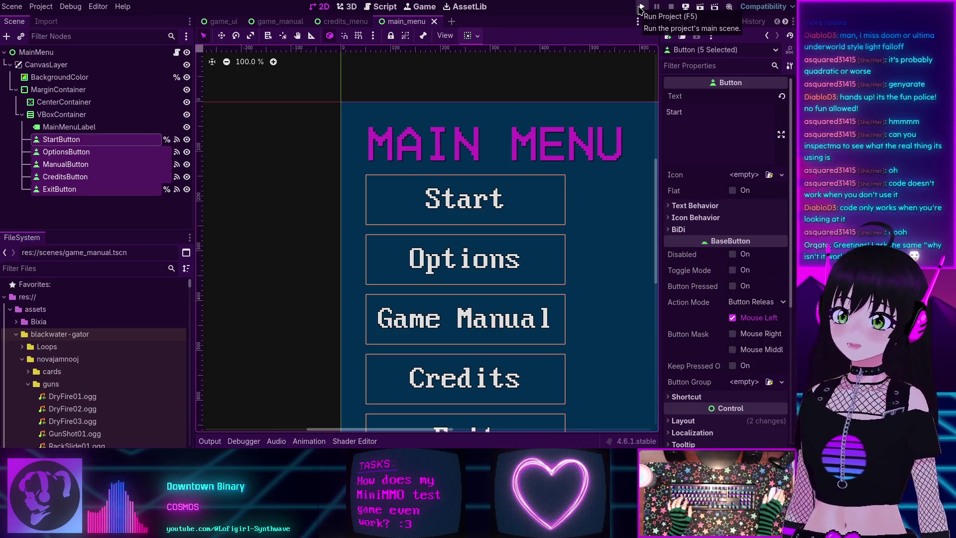
left_click(640, 8)
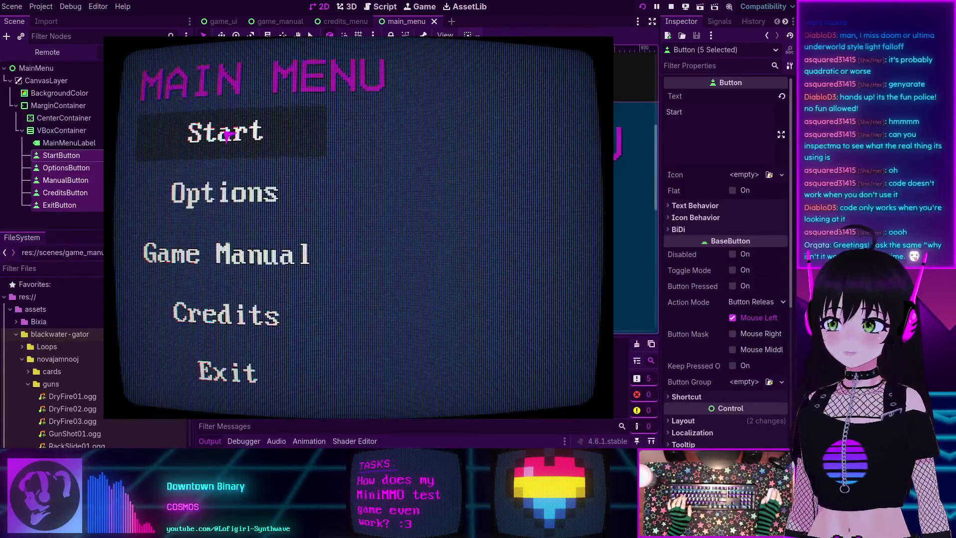
left_click(227, 134)
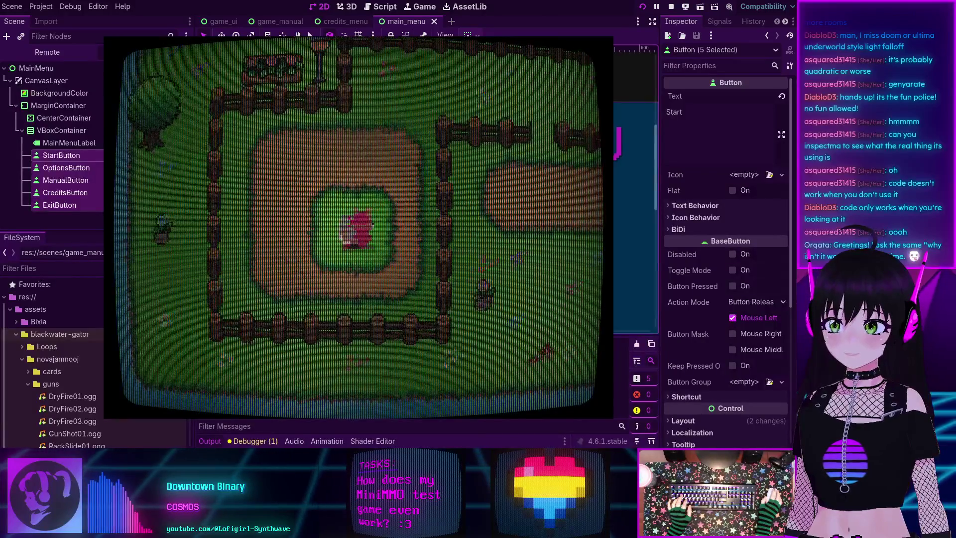
key("Down")
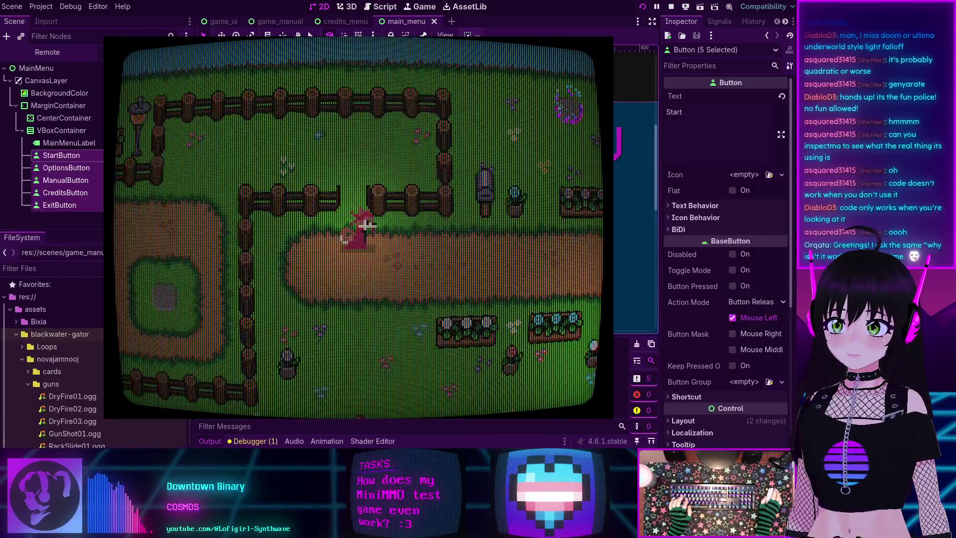
key("Left")
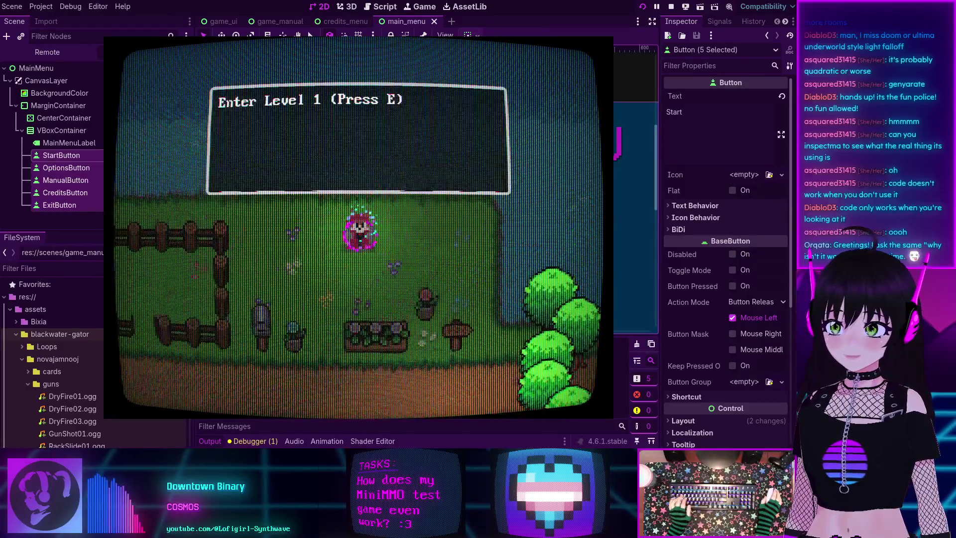
key("e")
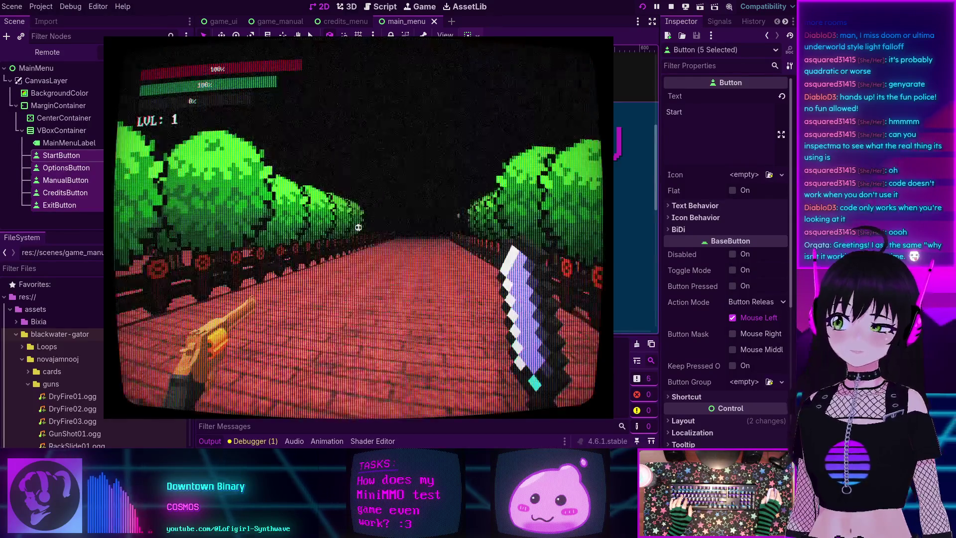
key("Up")
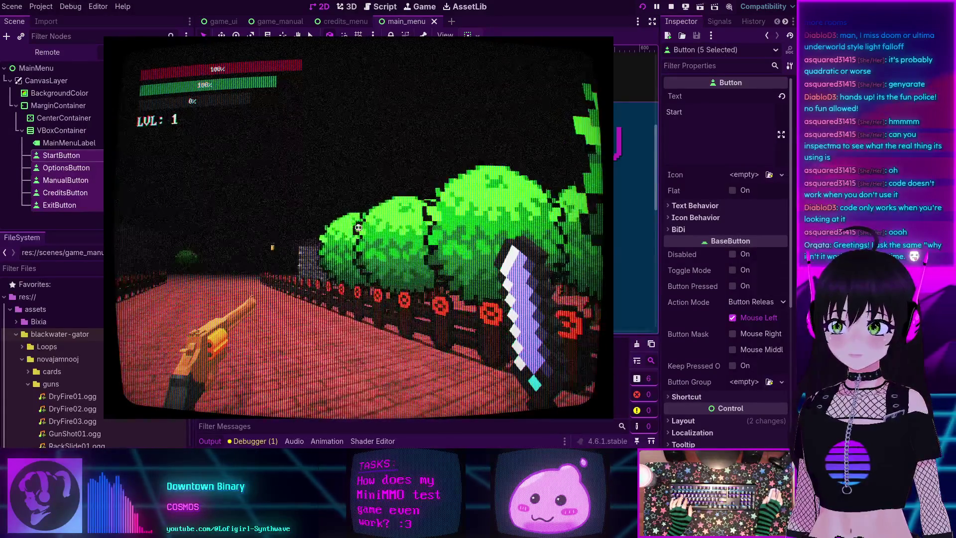
key("w")
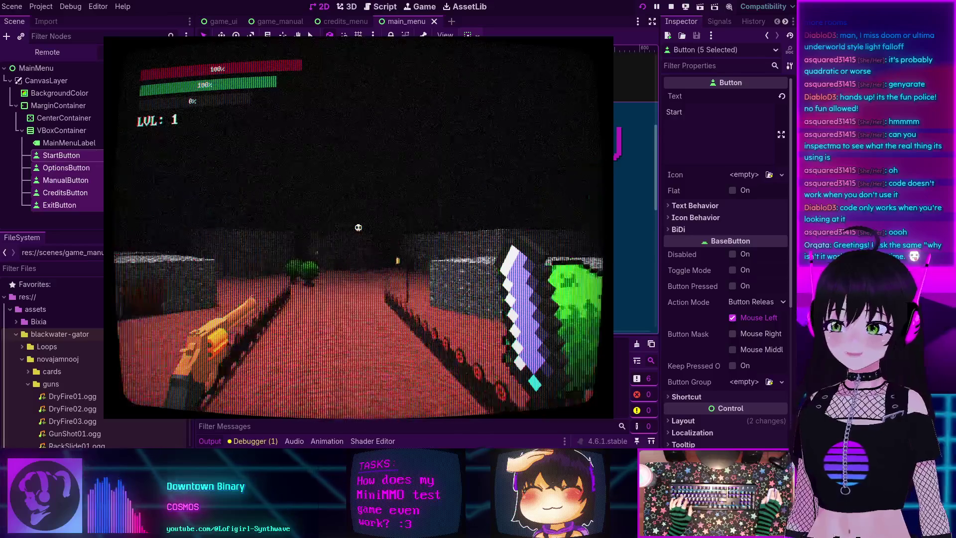
key("w")
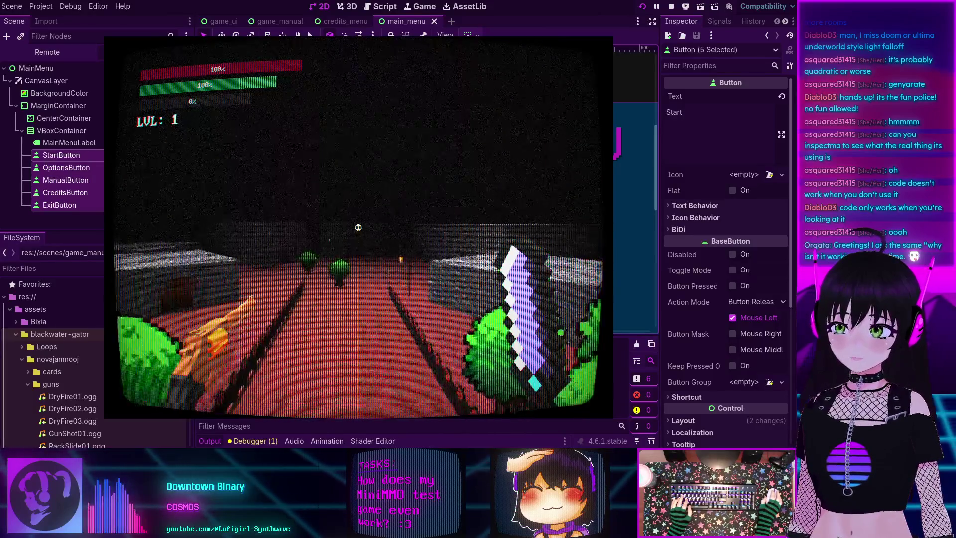
key("w")
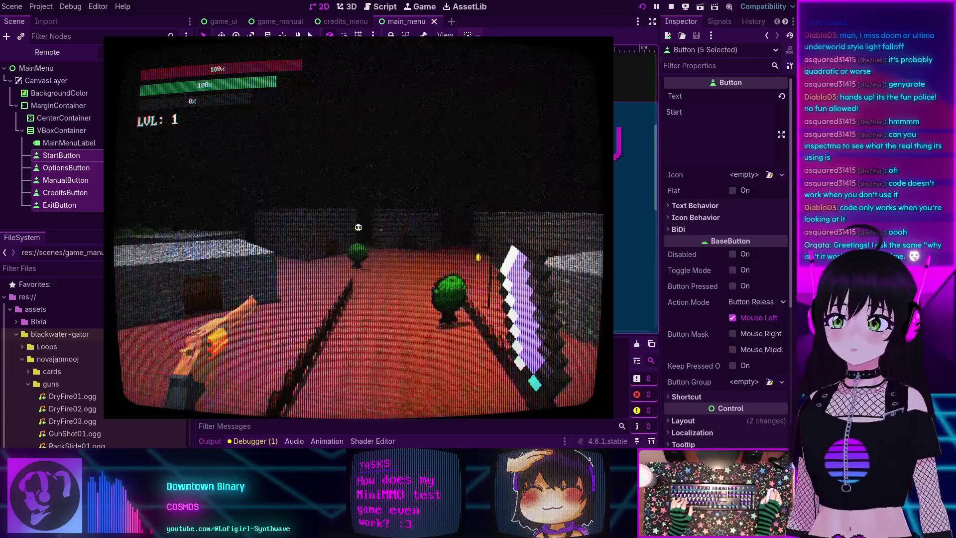
key("w")
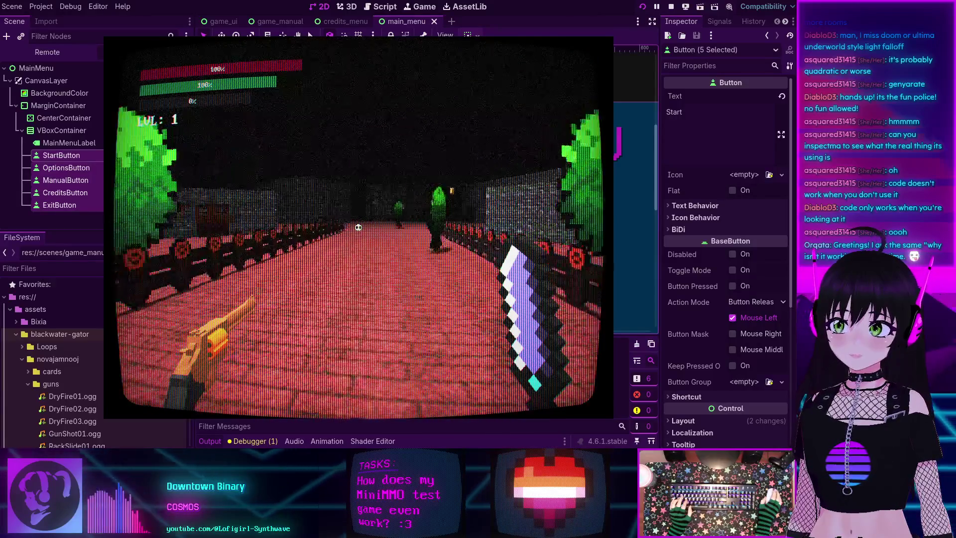
key("w")
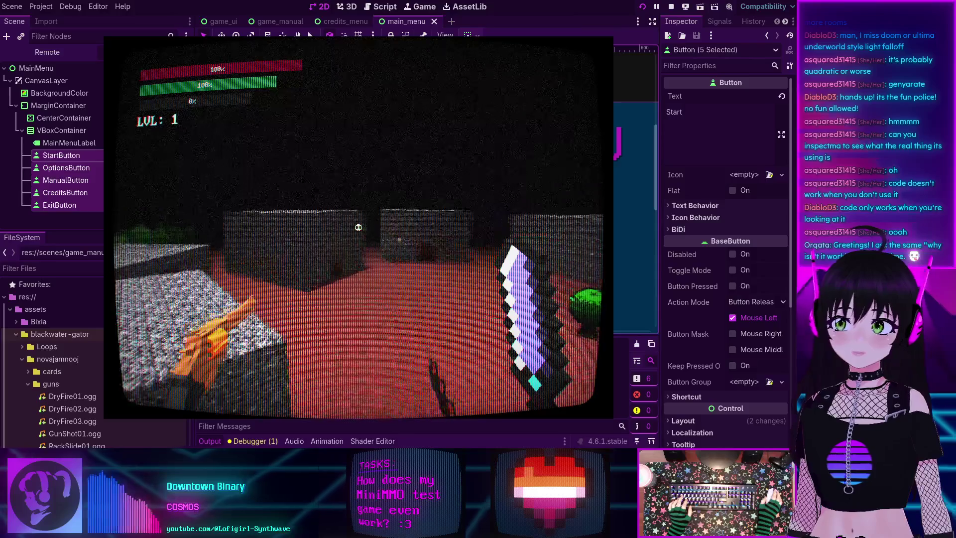
key("w")
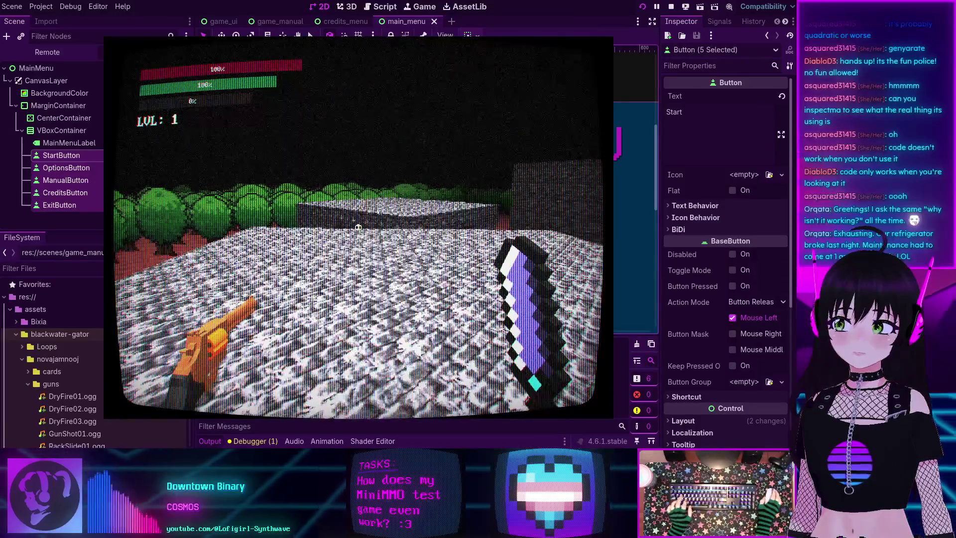
key("F8")
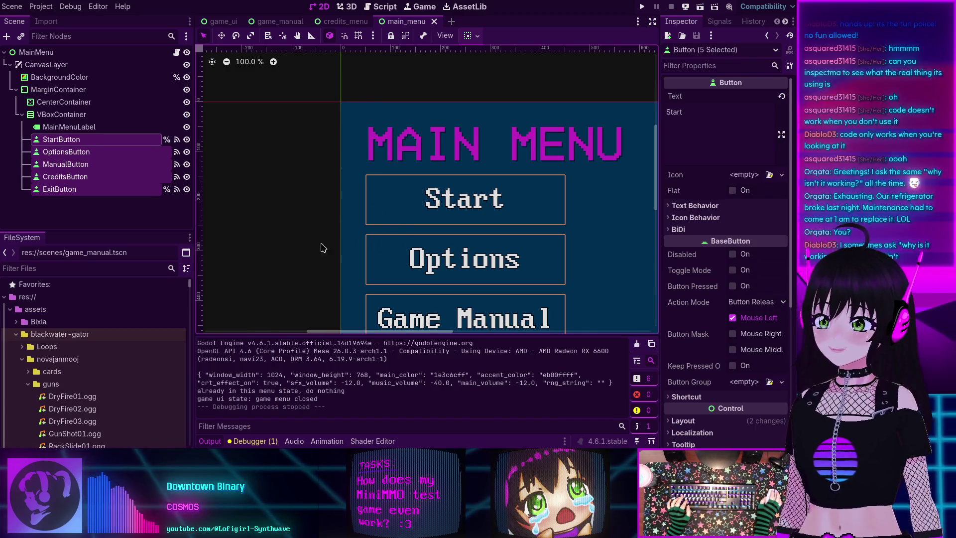
Open world_defaults.tscn from quick search and select its WorldEnvironment showing Depth fog 10.0–50.0 m.
left_click(138, 266)
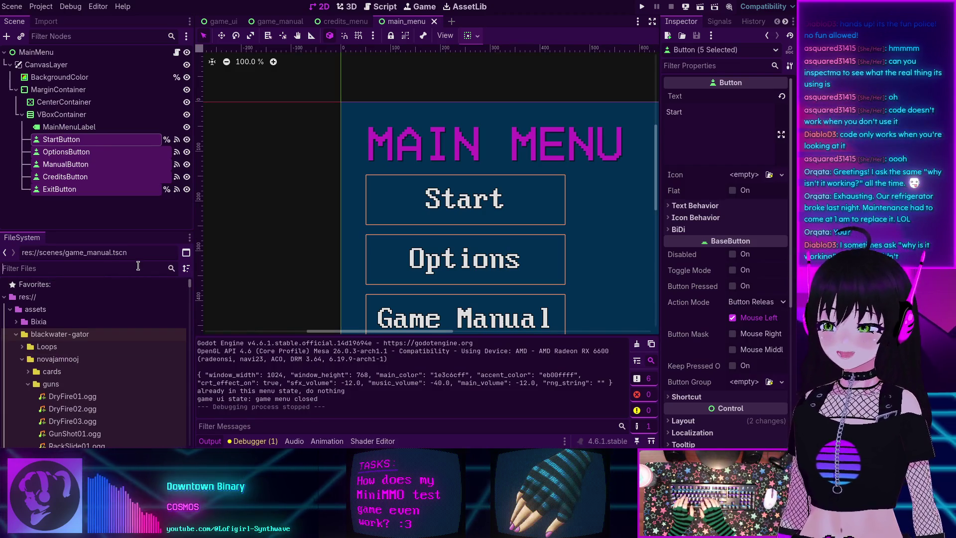
key("alt+shift+o")
type("en")
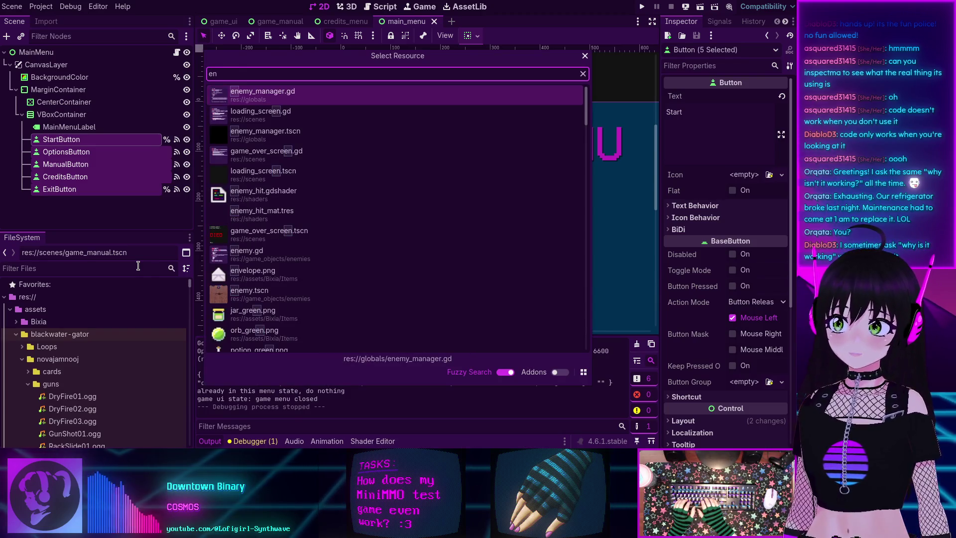
type("viron")
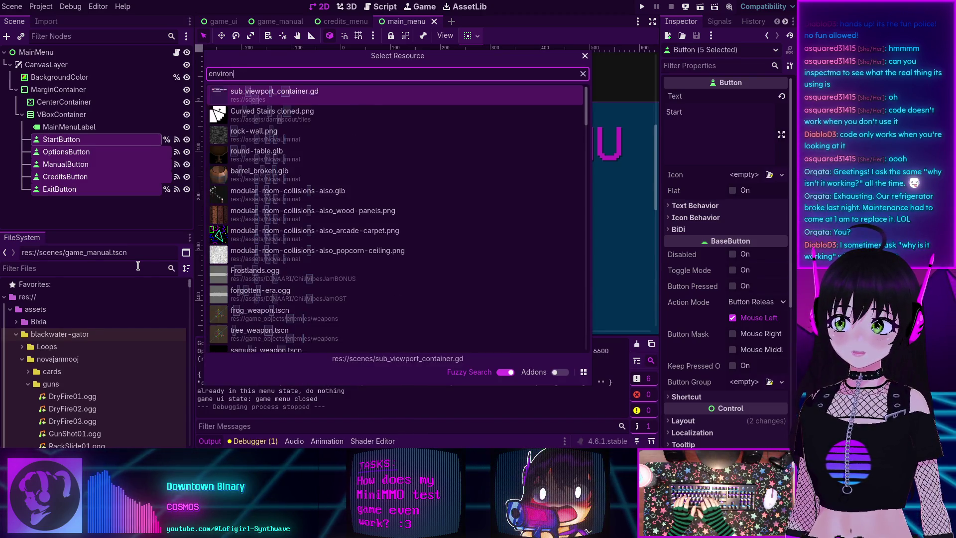
key("BackSpace")
key("BackSpace")
key("BackSpace")
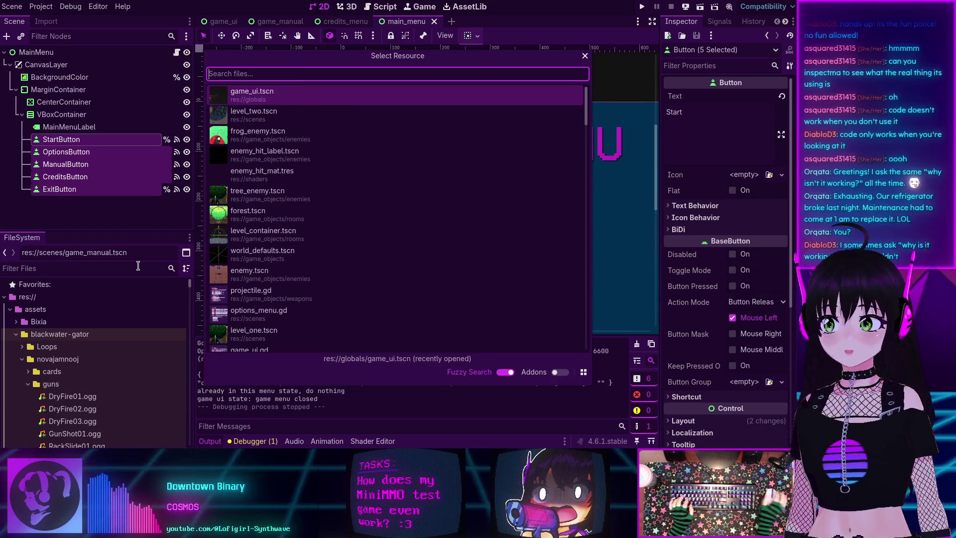
double_click(297, 254)
left_click(54, 78)
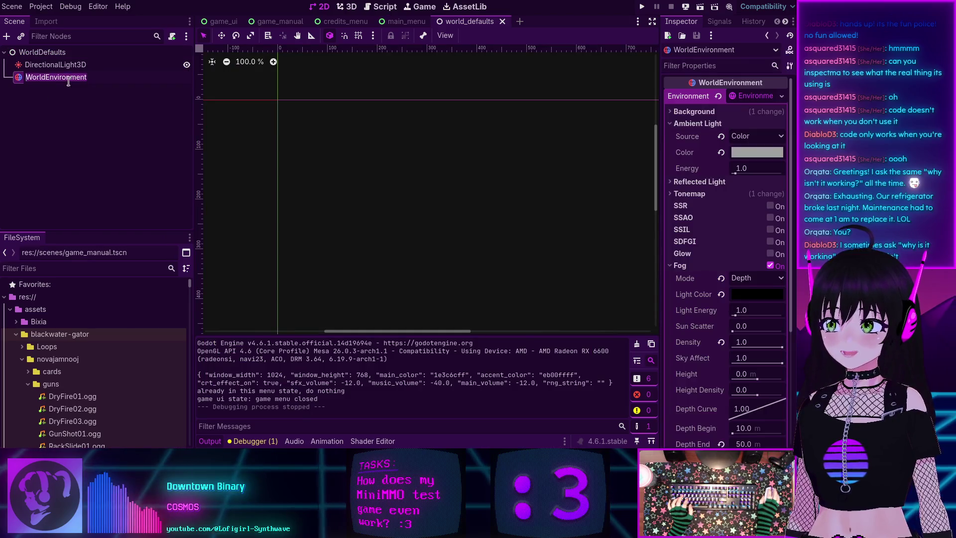